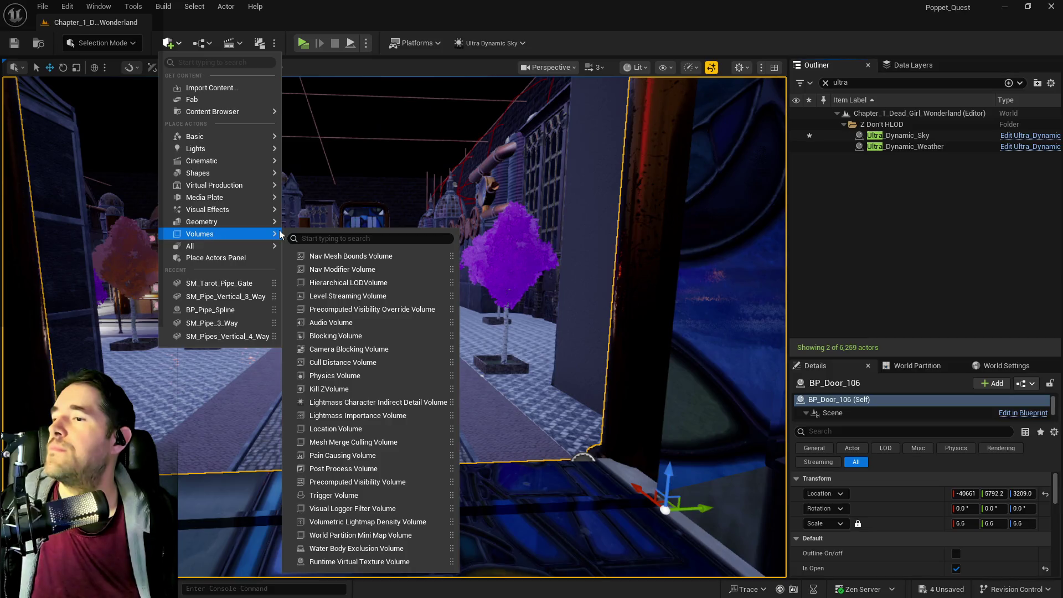
- Place a Nav Mesh Bounds Volume over the road and set its scale to 100
click(335, 256)
drag(352, 302, 360, 427)
key(ctrl+z)
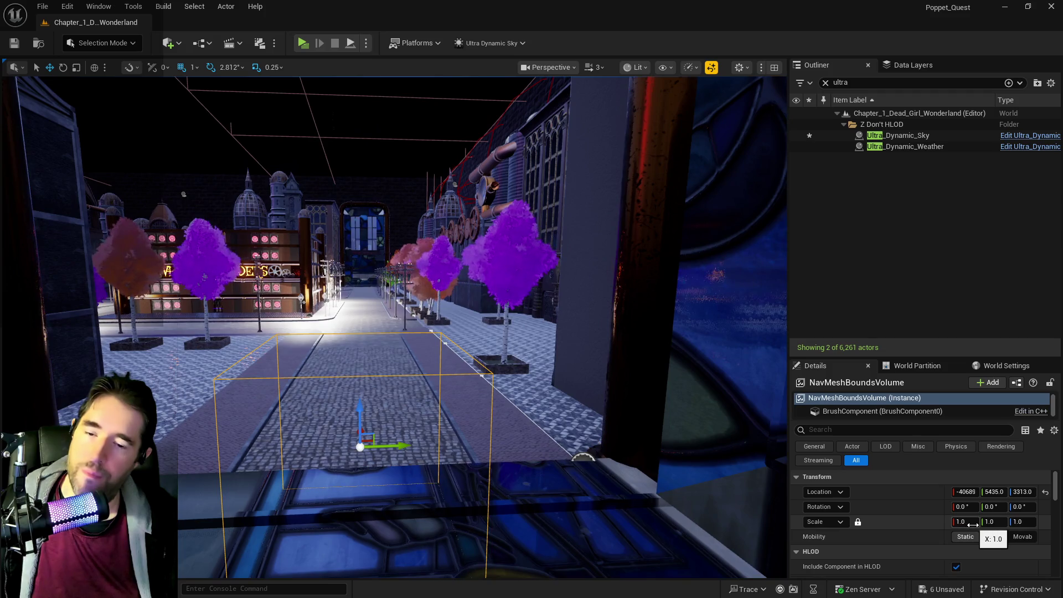
click(973, 524)
text(100)
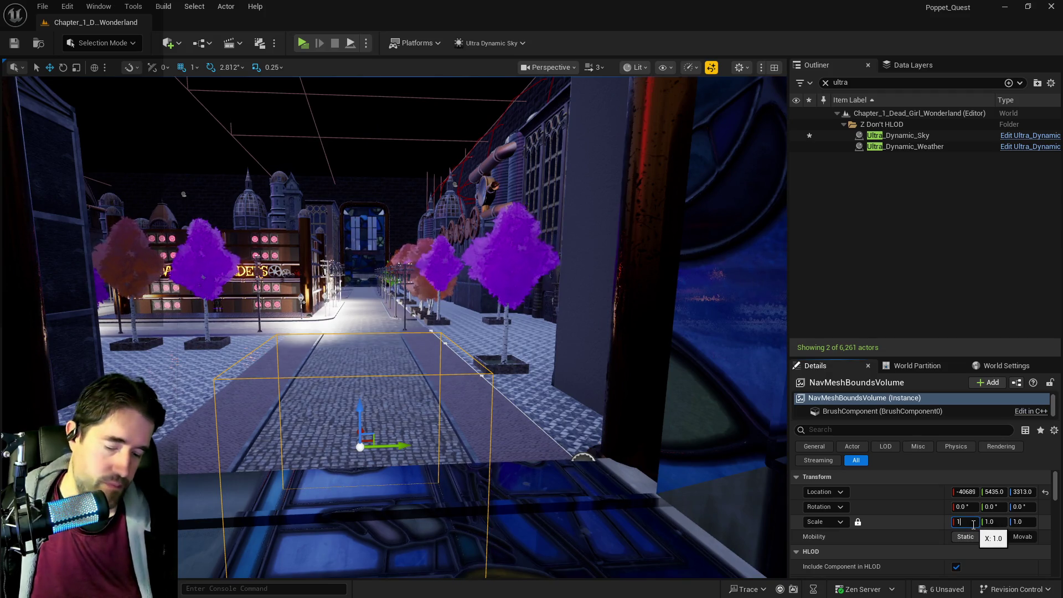
key(Return)
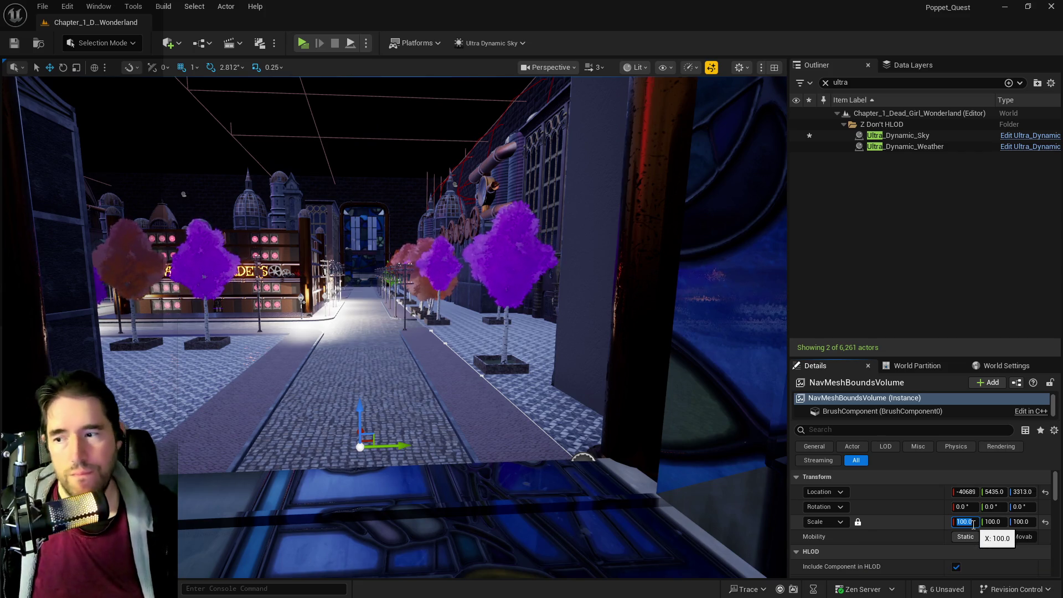
- Deselect the volume, save the level, and fly the view up the street
key(Escape)
key(ctrl+s)
drag(527, 442, 531, 387)
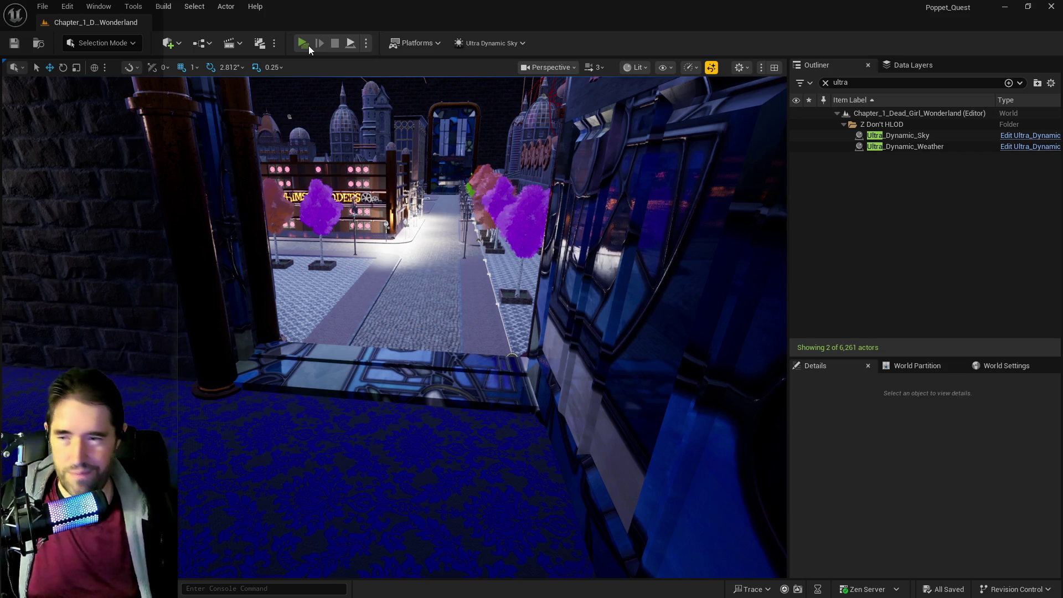
- Start a preview, load the Chapter 2 card, and run into Toy City
click(303, 44)
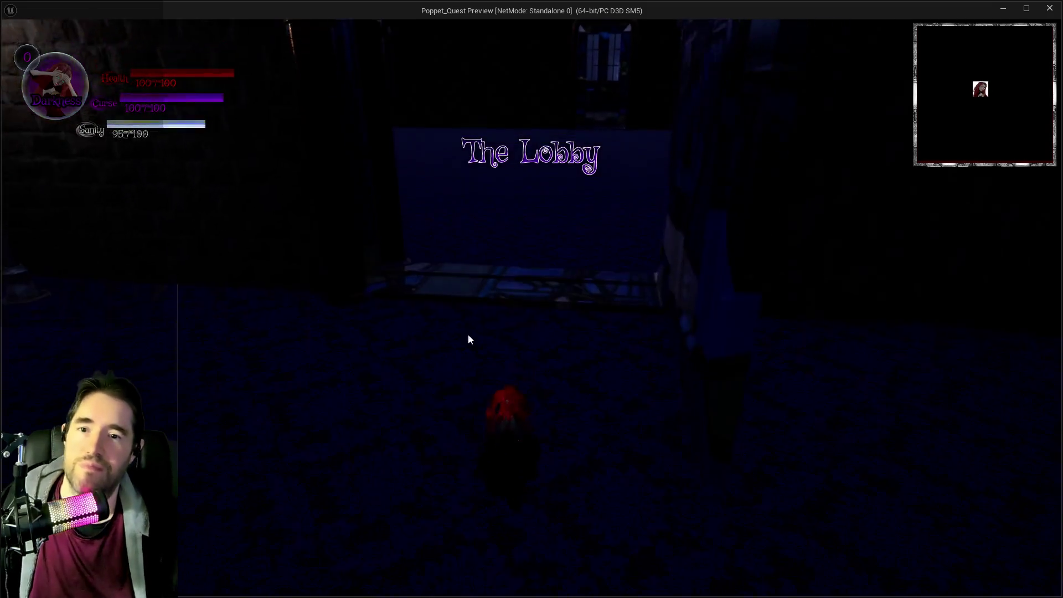
key(s)
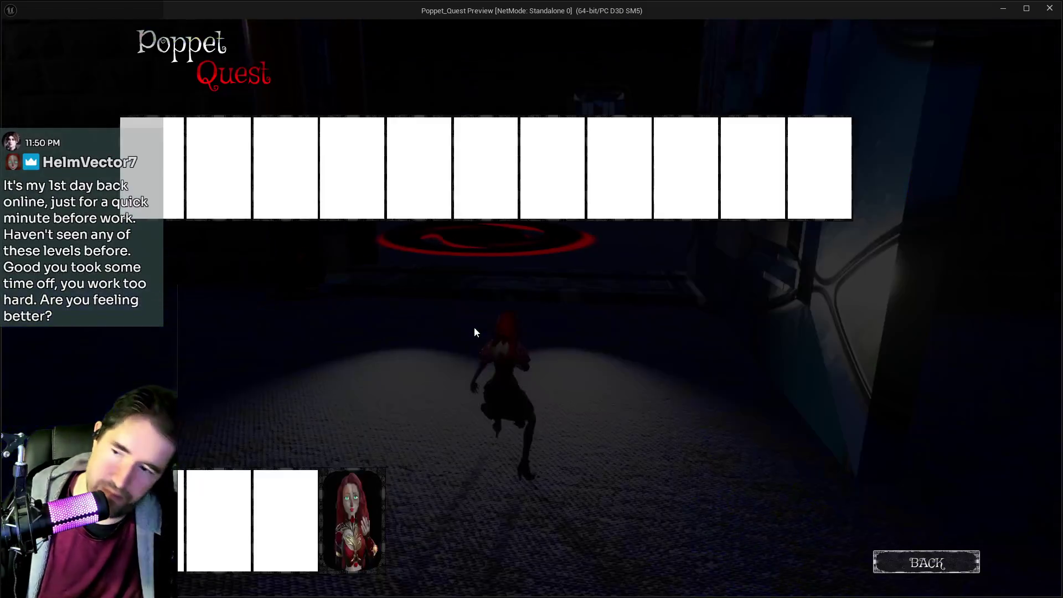
click(413, 165)
key(w)
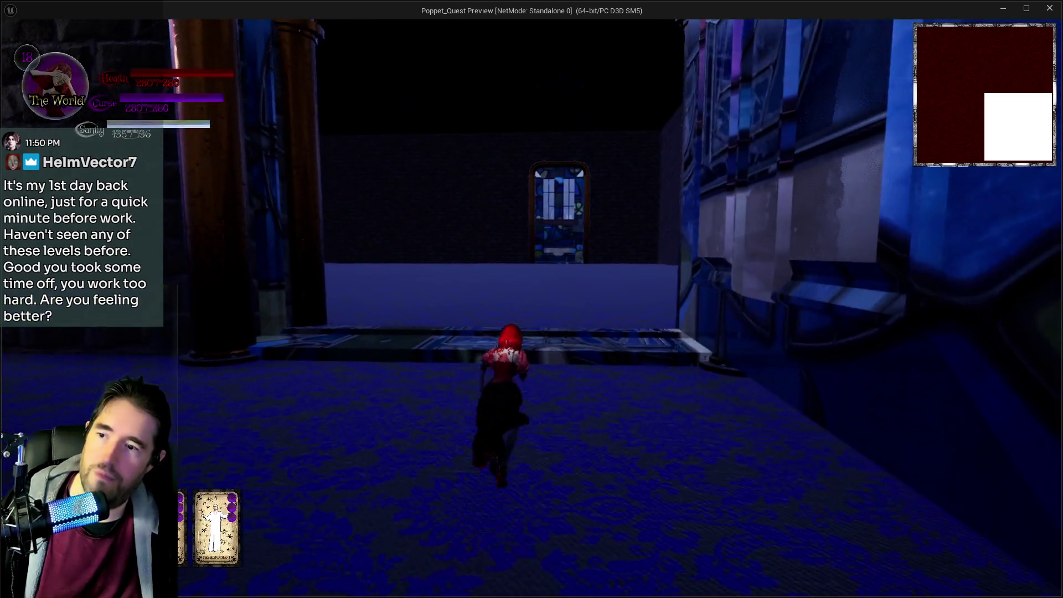
key(w)
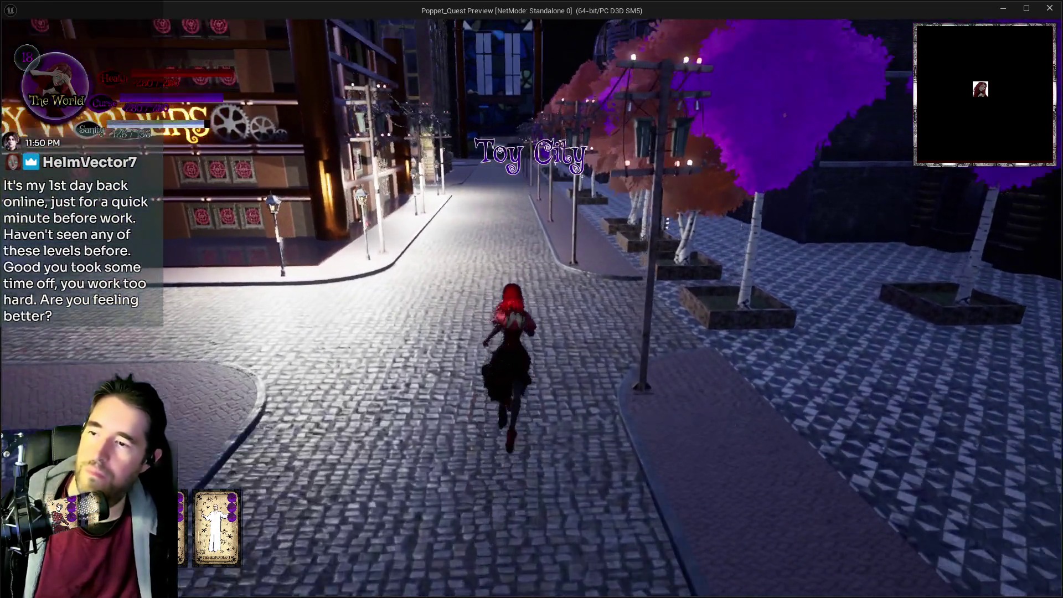
- Pause and resume, then run down the street and smash a parked car with the hammer
key(Escape)
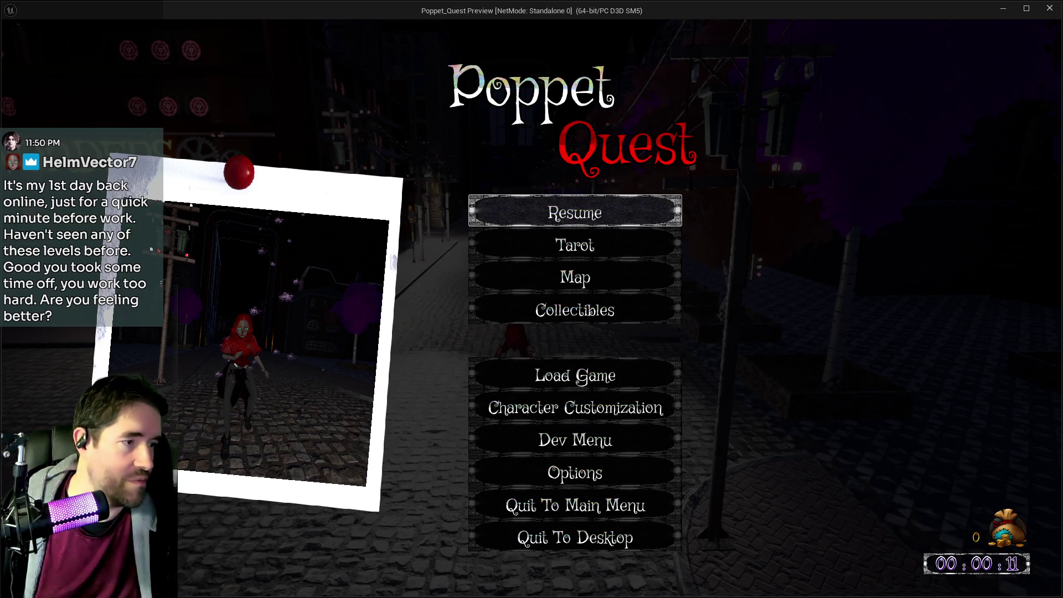
click(607, 209)
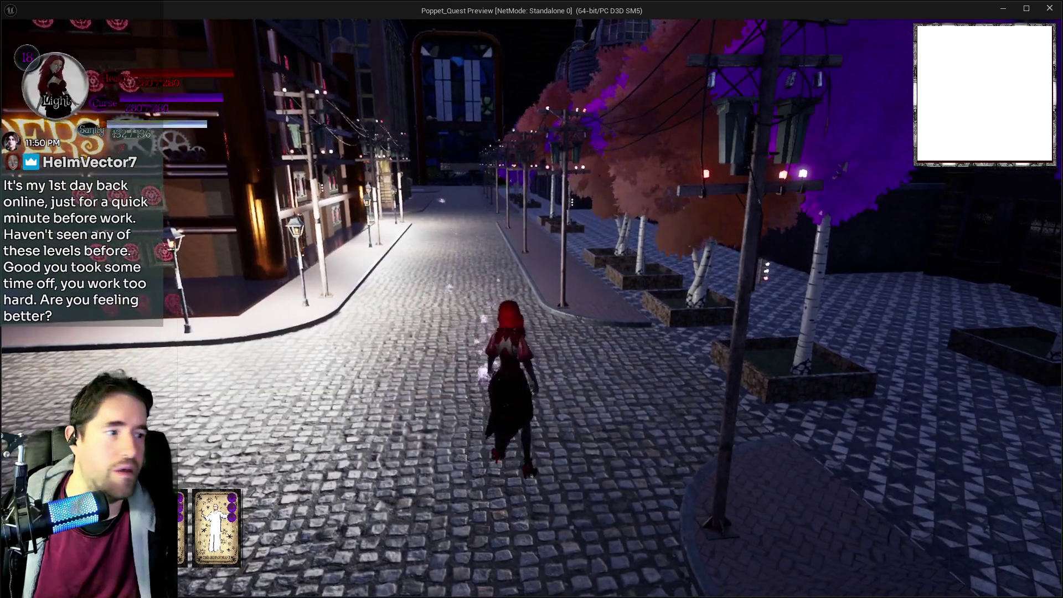
key(w)
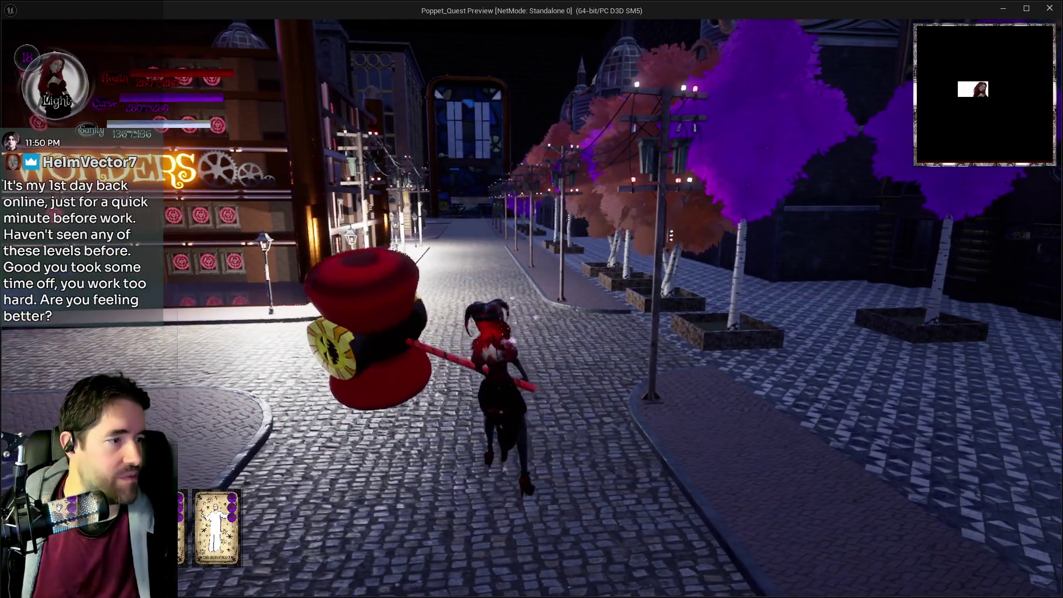
key(w)
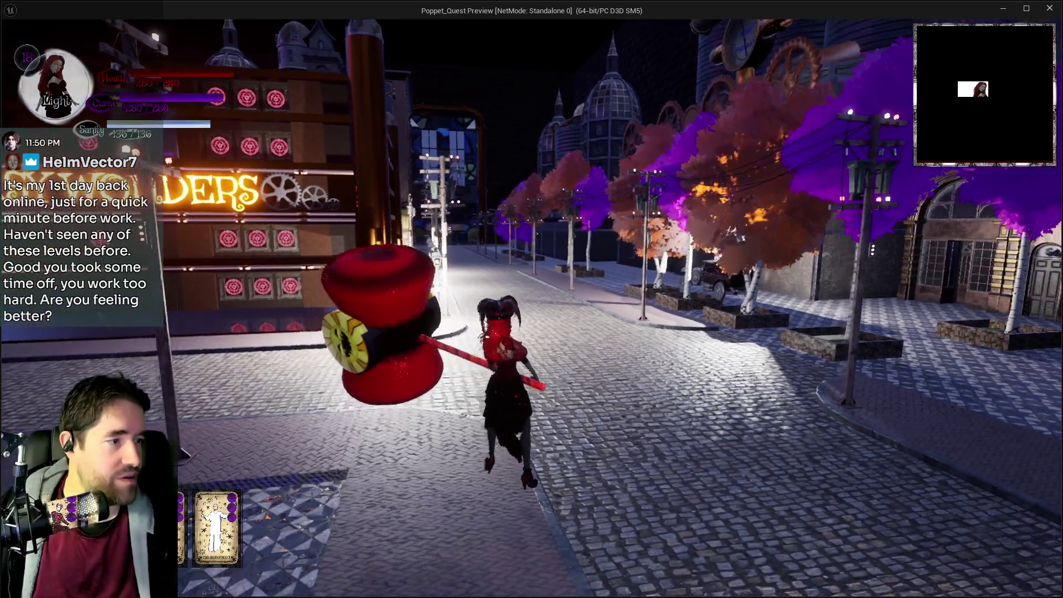
key(w)
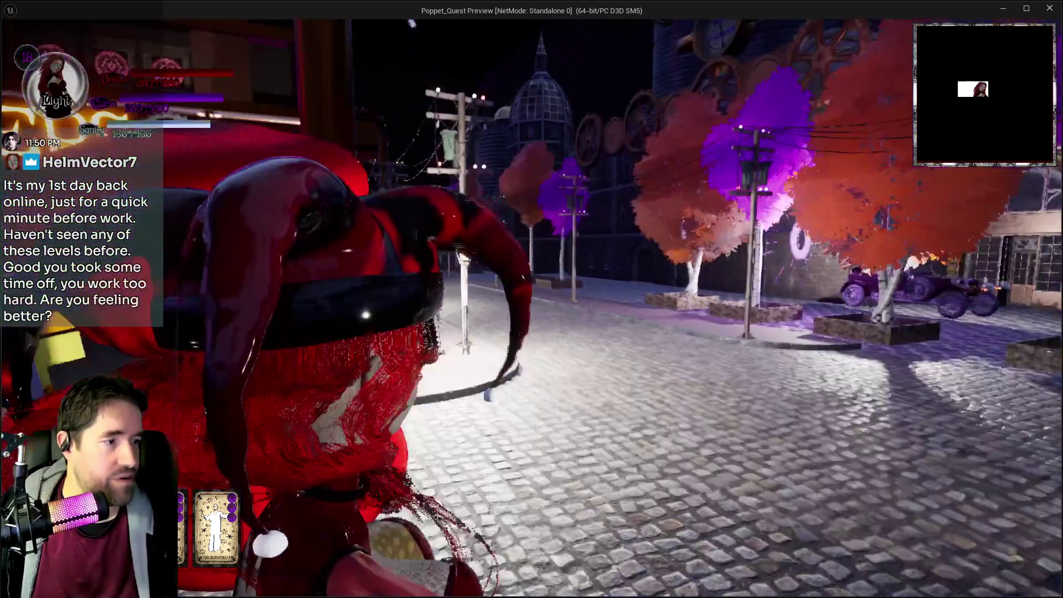
key(w)
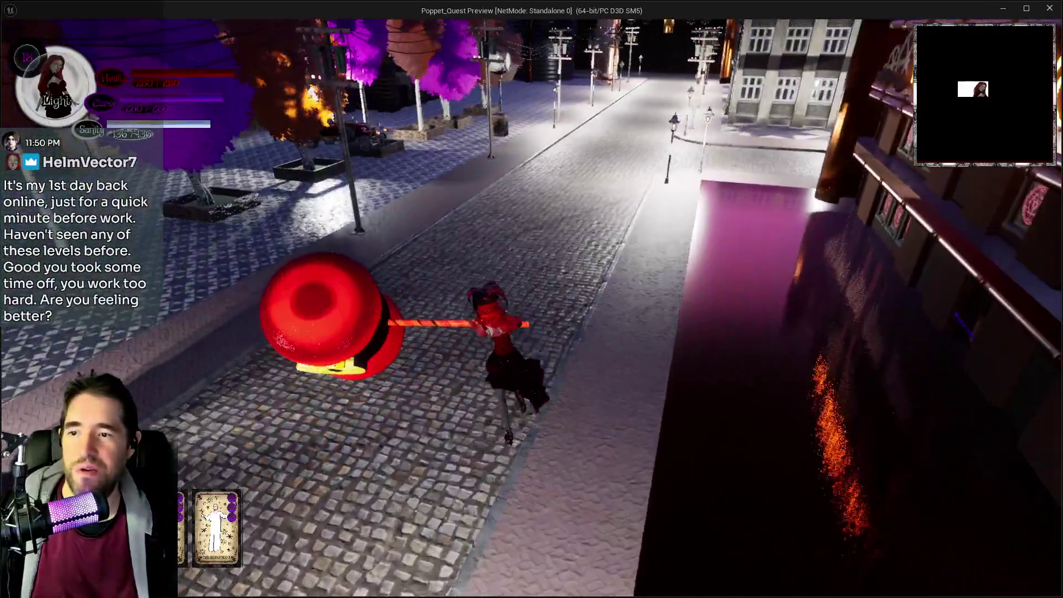
key(w)
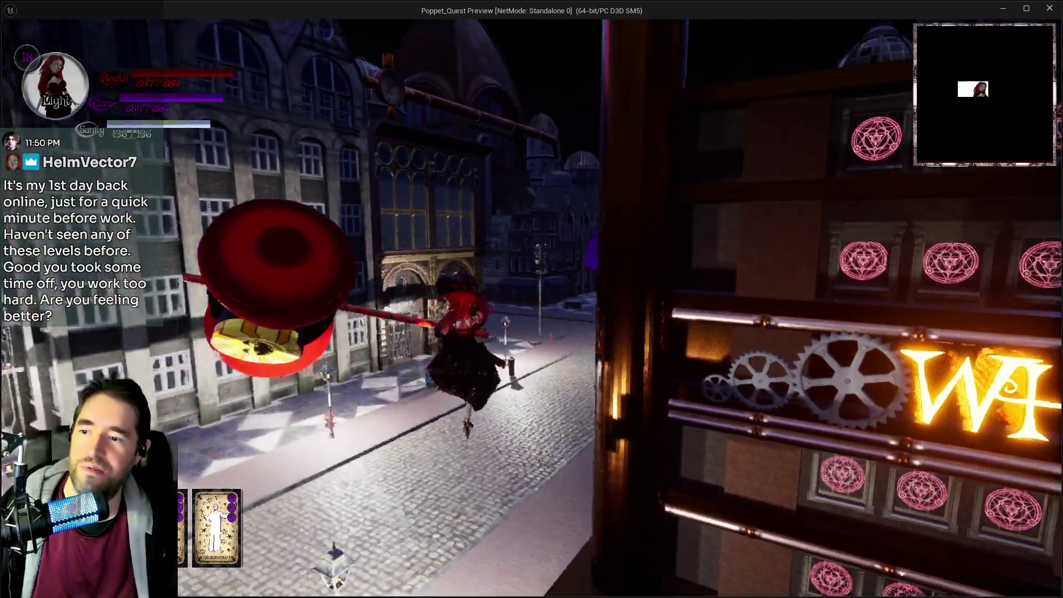
key(w)
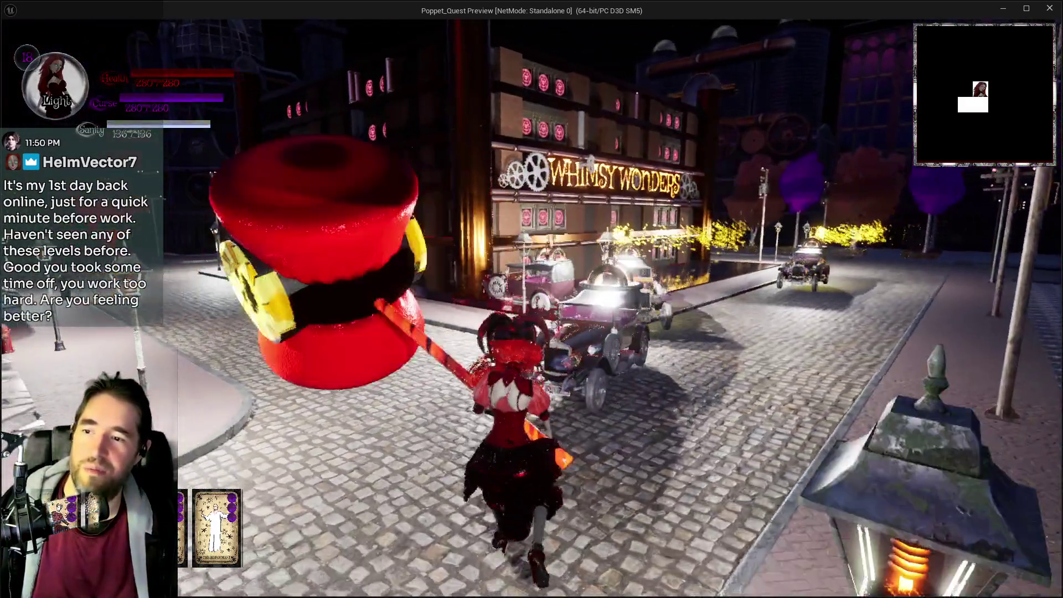
click(531, 299)
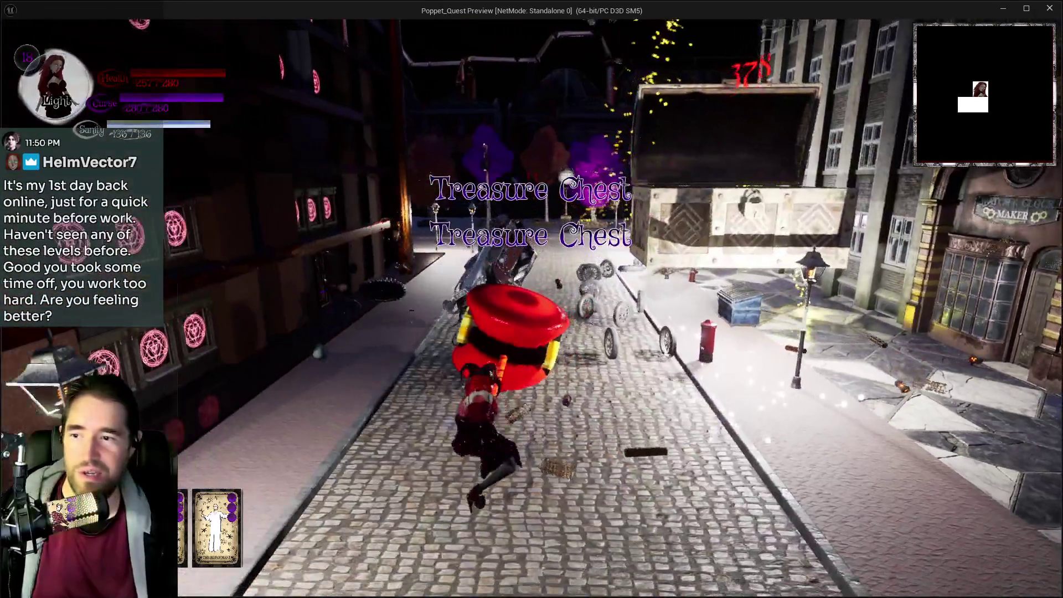
- Run down the street and fly up onto the building's rooftop
key(w)
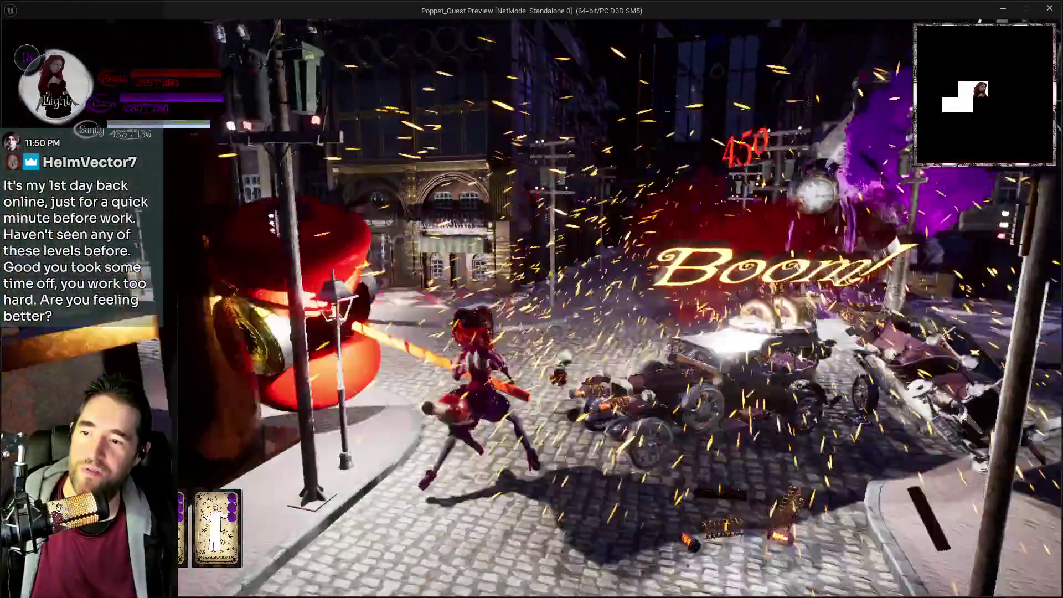
key(space)
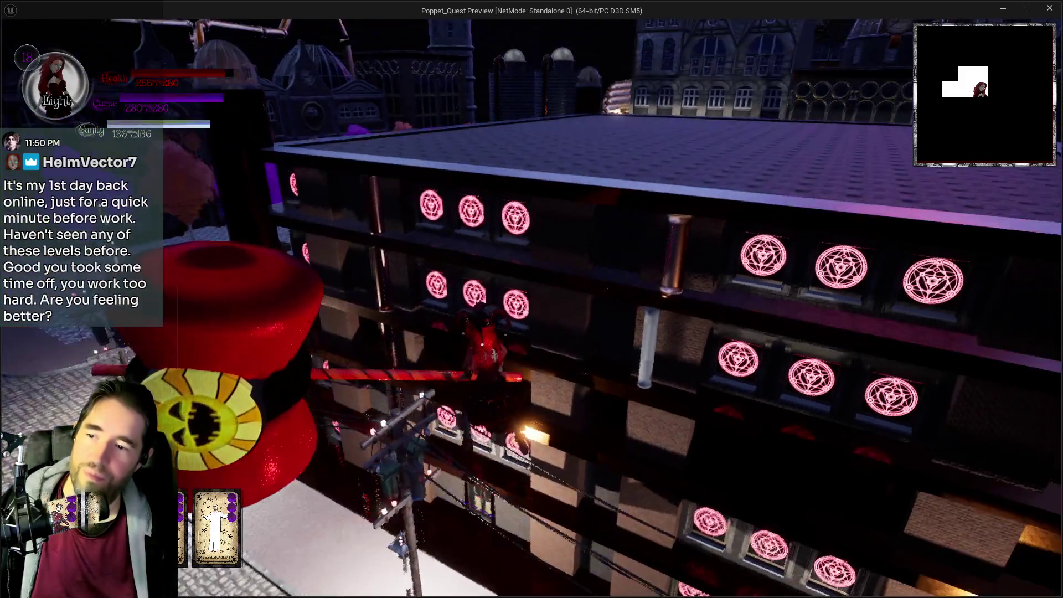
key(w)
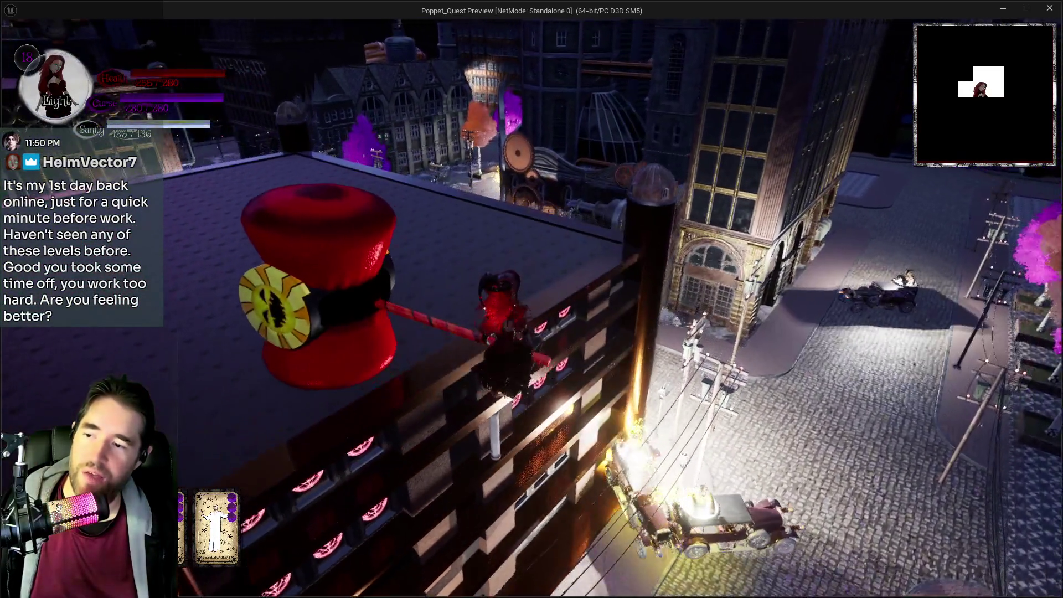
key(space)
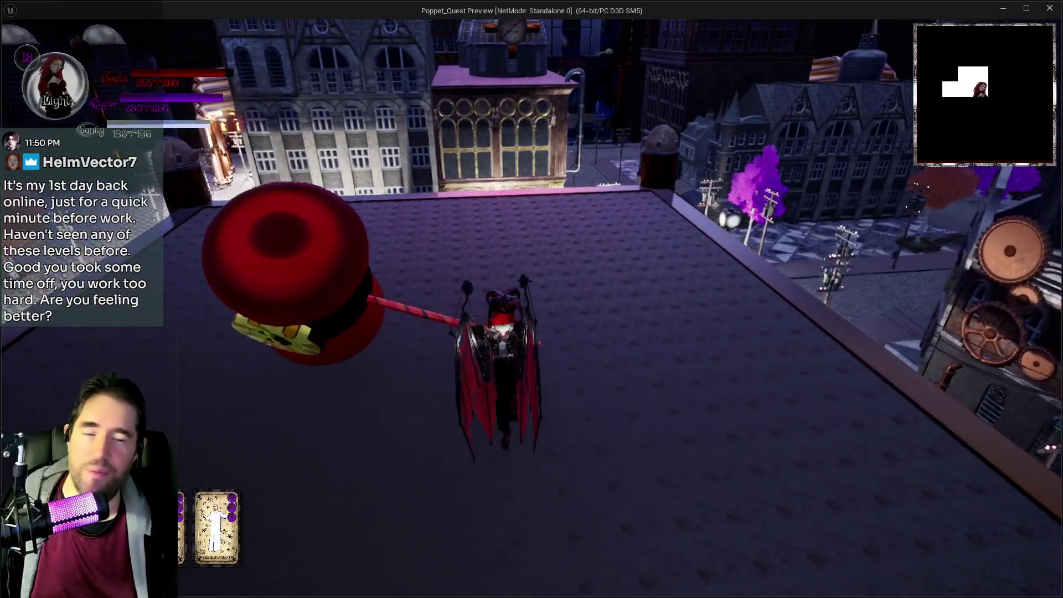
key(s)
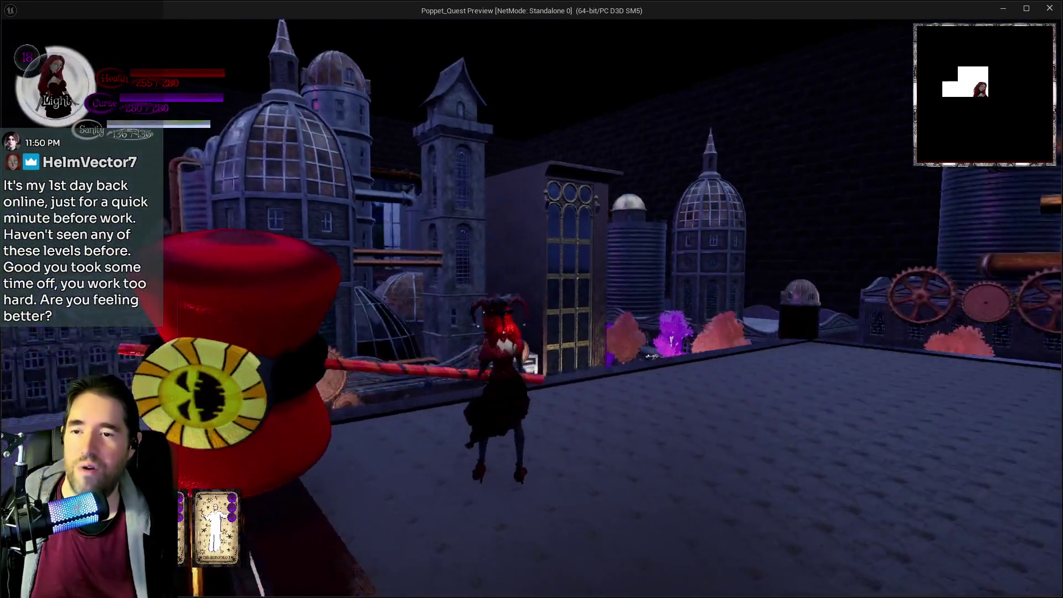
key(w)
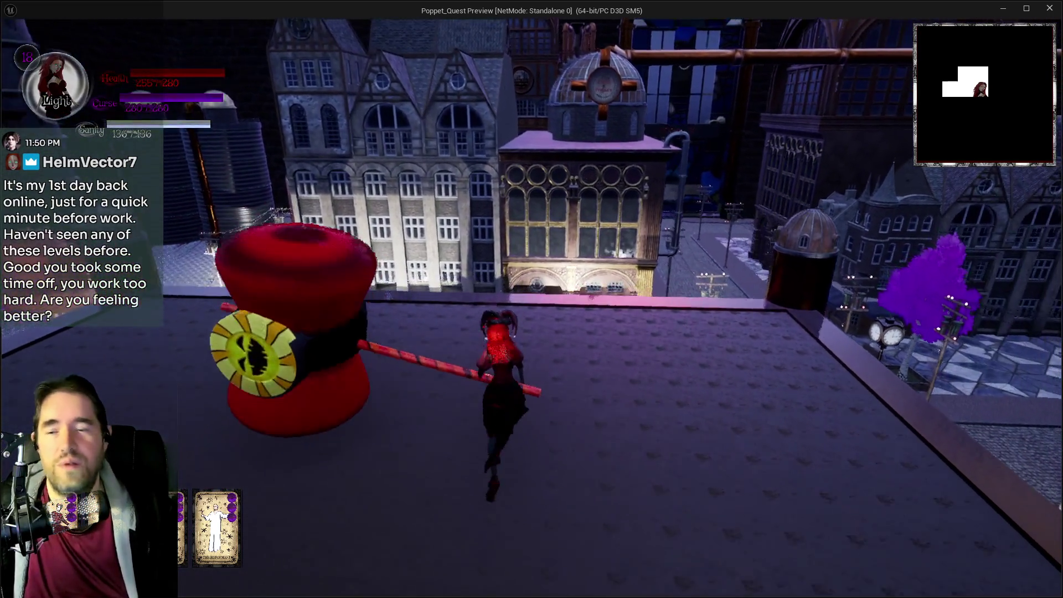
- Glide off the rooftop onto the tiled plaza, glide once more, then return to the editor
key(space)
key(w)
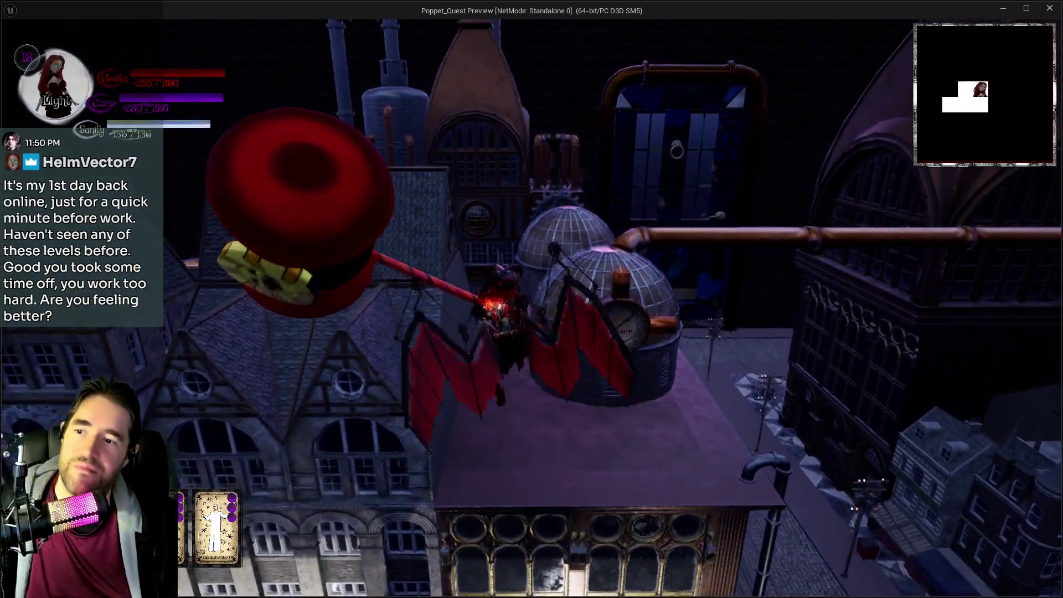
key(w)
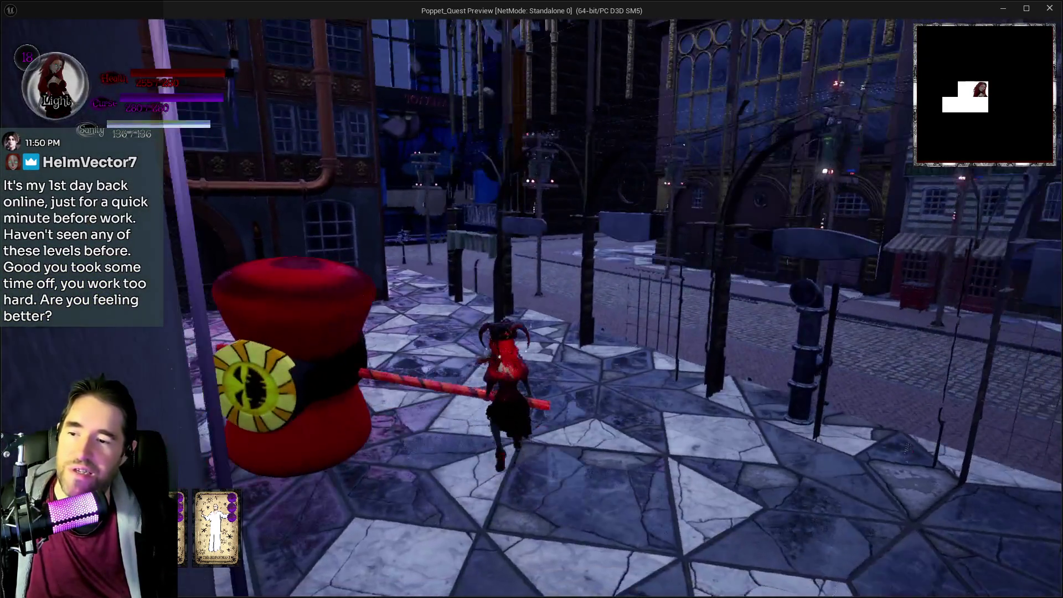
key(space)
key(w)
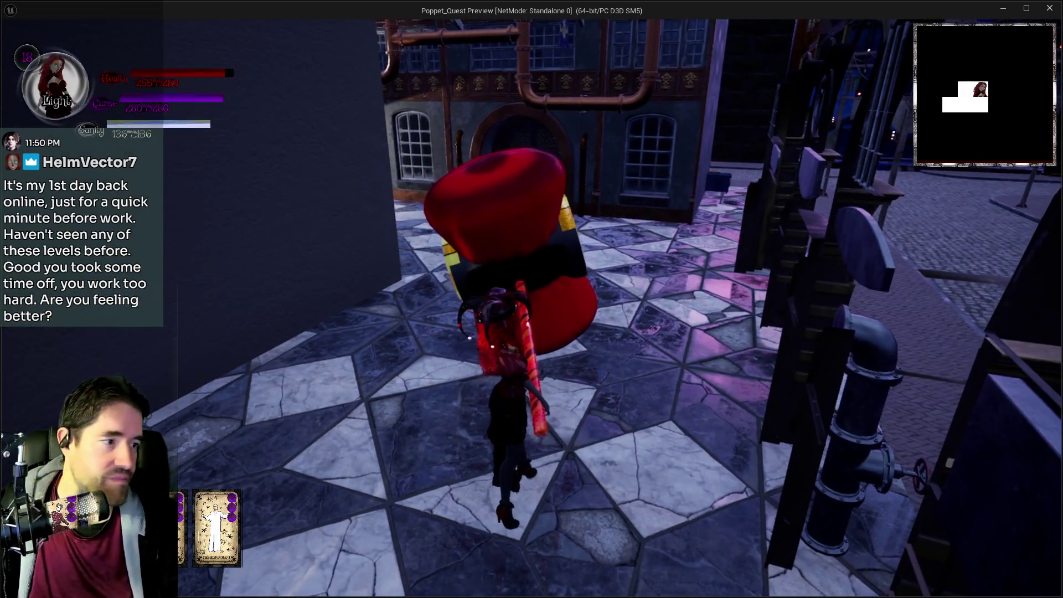
key(alt+Tab)
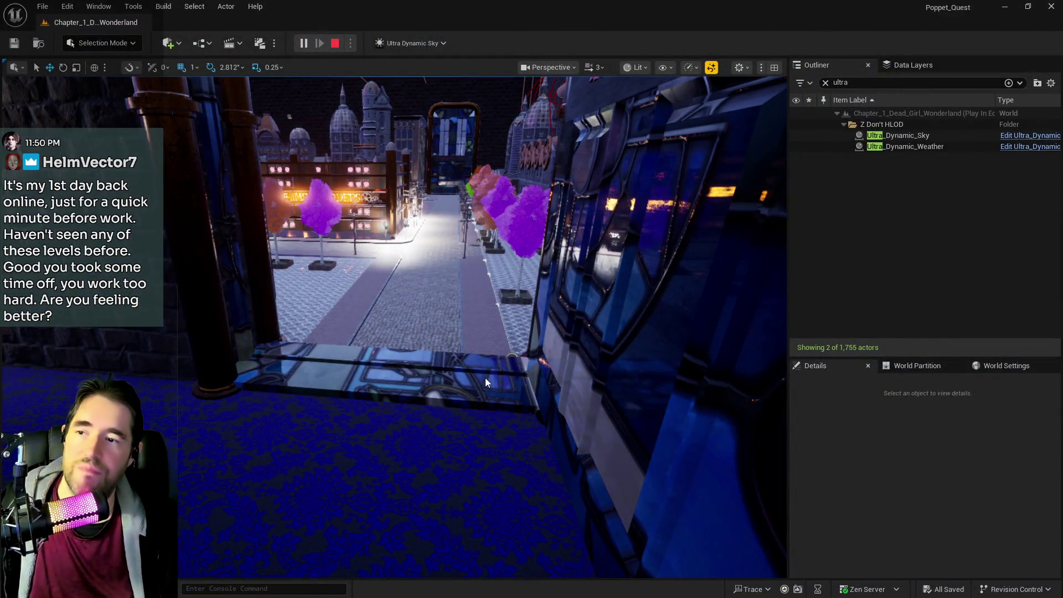
- Stop the play session and fly the viewport down the brick alley
key(Escape)
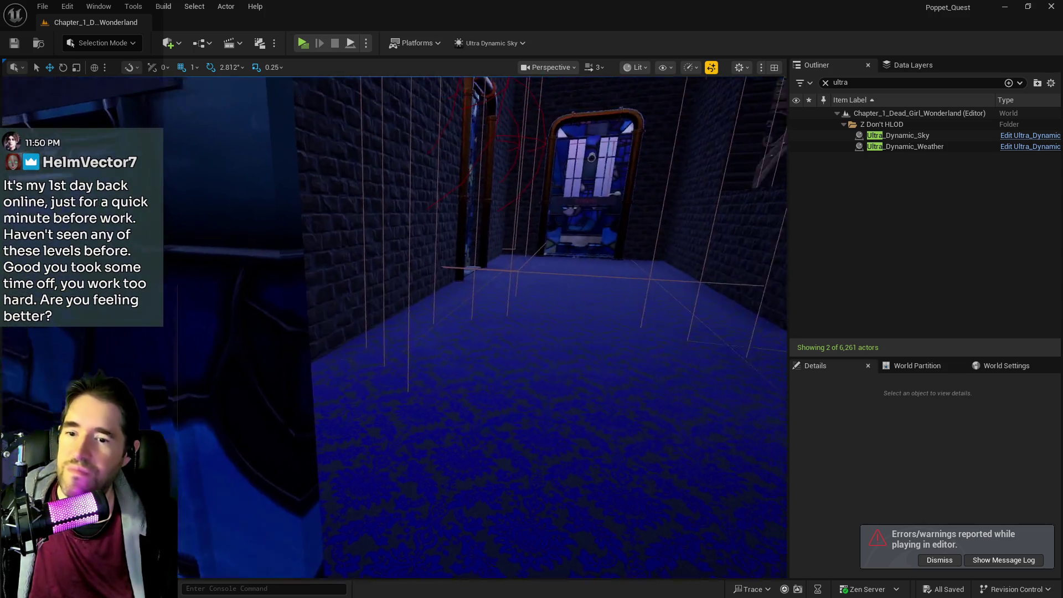
mouse_move(527, 377)
mouse_down()
mouse_move(498, 382)
mouse_move(527, 377)
mouse_up()
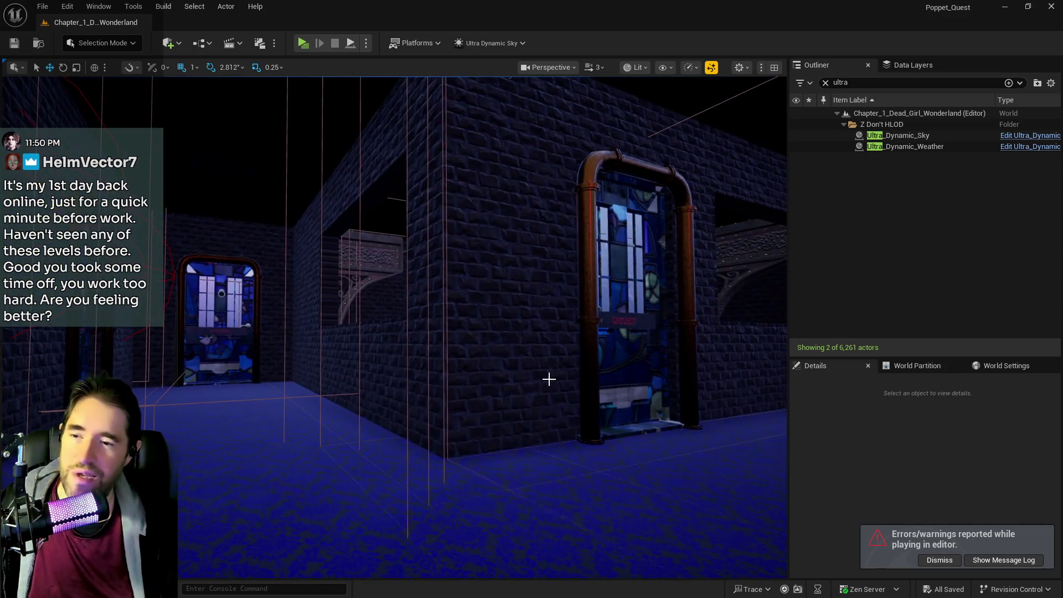
mouse_move(672, 388)
mouse_down()
mouse_move(668, 354)
mouse_move(645, 338)
mouse_move(604, 335)
mouse_move(593, 294)
mouse_move(671, 389)
mouse_up()
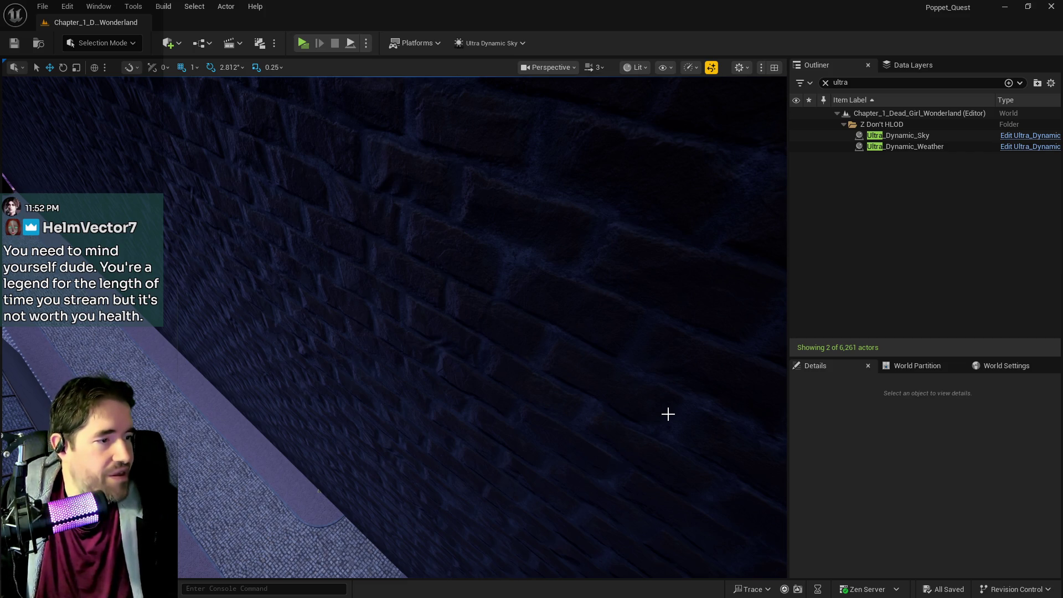
- Fly the viewport over the street and through the lit right doorway into the fortune teller's room
drag(643, 436, 606, 363)
drag(610, 479, 610, 479)
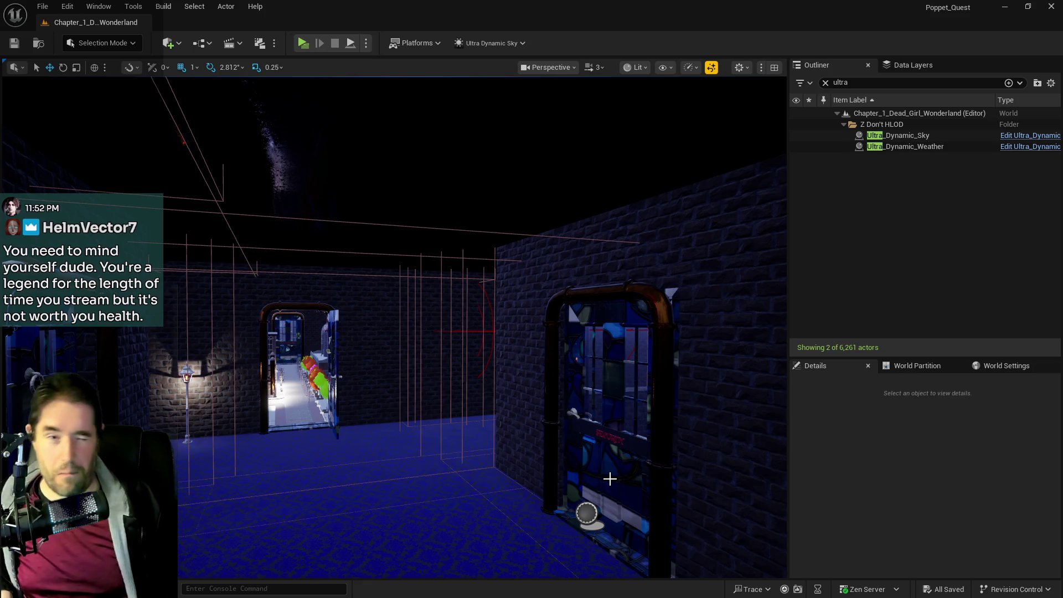
mouse_move(669, 465)
mouse_down()
mouse_move(669, 443)
mouse_move(631, 399)
mouse_move(592, 437)
mouse_move(516, 174)
mouse_up()
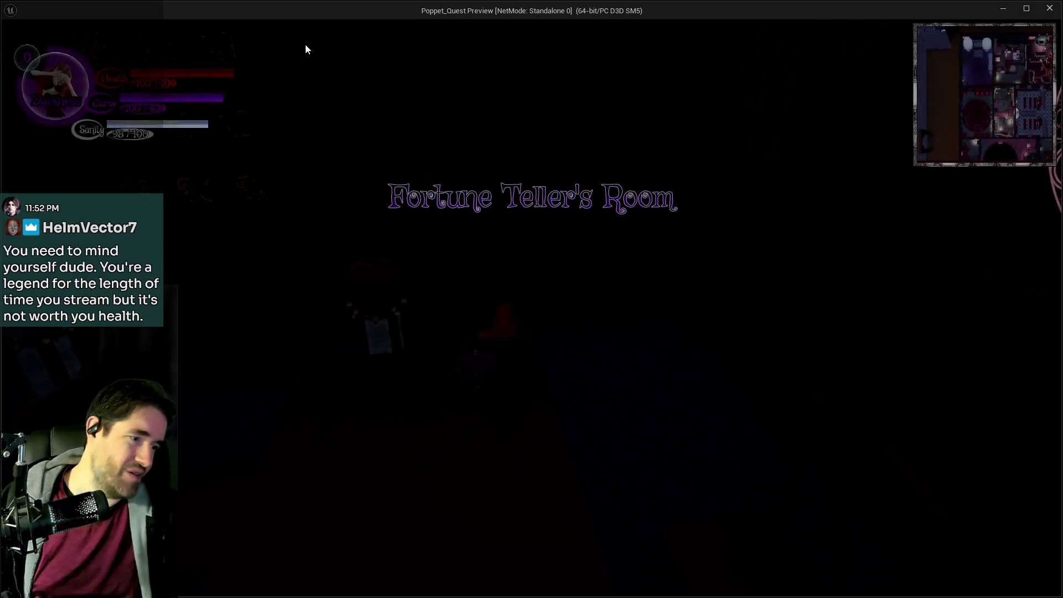
- Walk the character to the fortune table and choose The World tarot card
key(w)
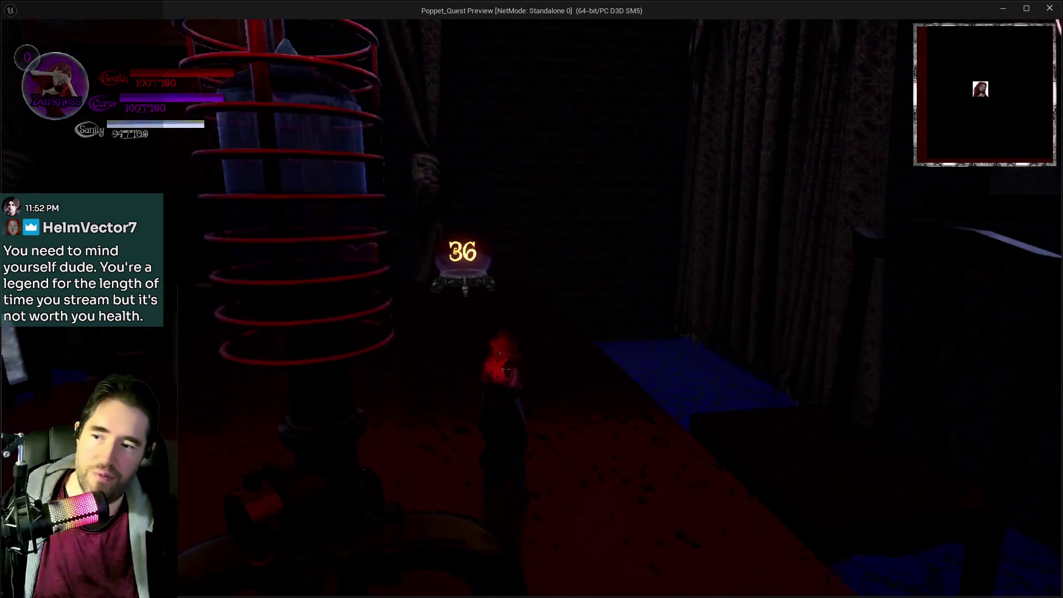
key(w)
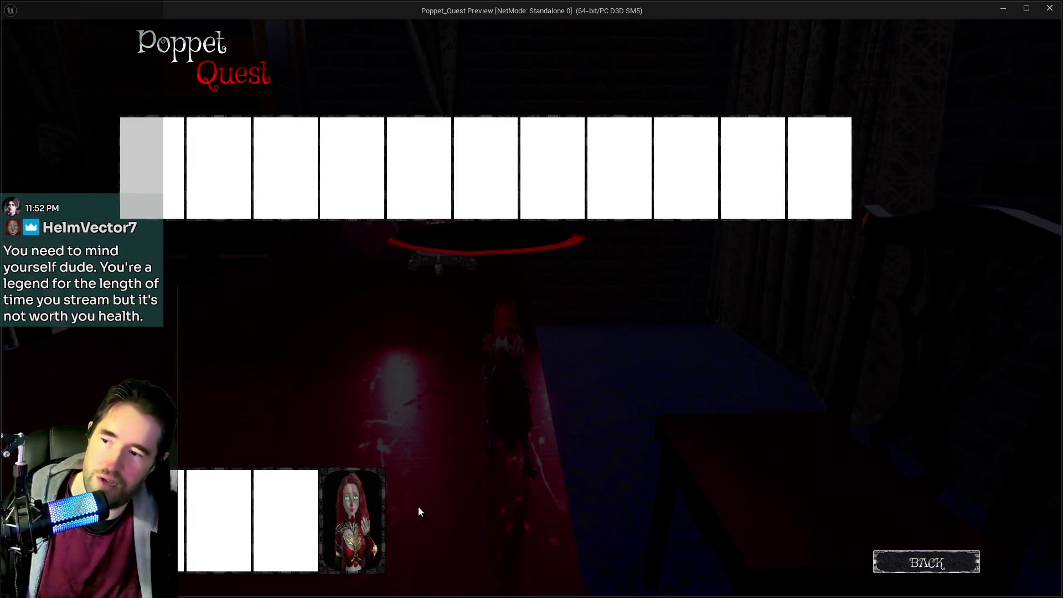
click(368, 523)
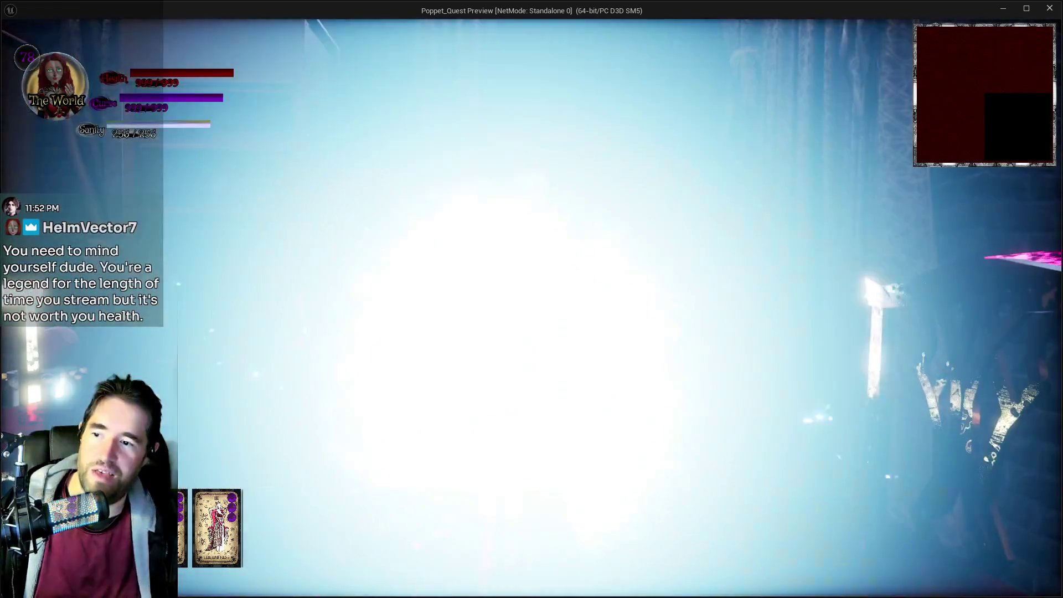
- Glide through the magic circle portal, run across the Portal Room, then return to the editor
key(s)
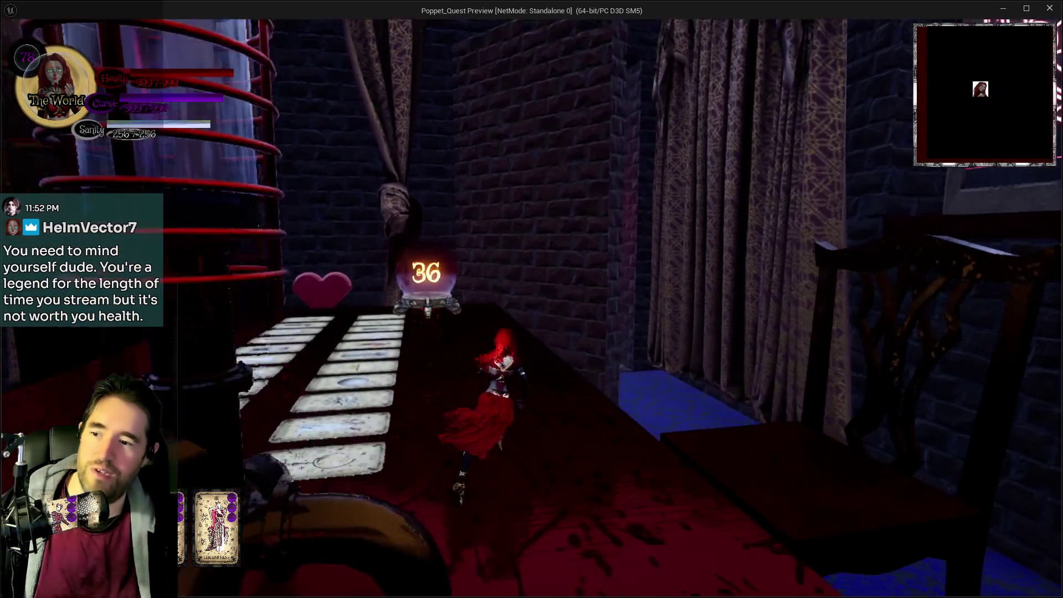
key(w)
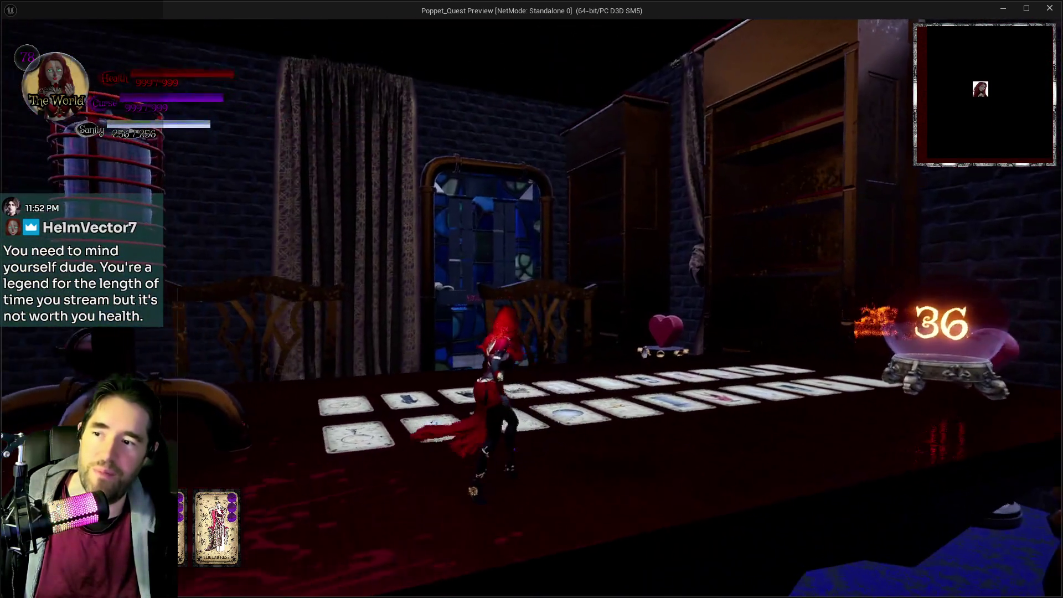
key(space)
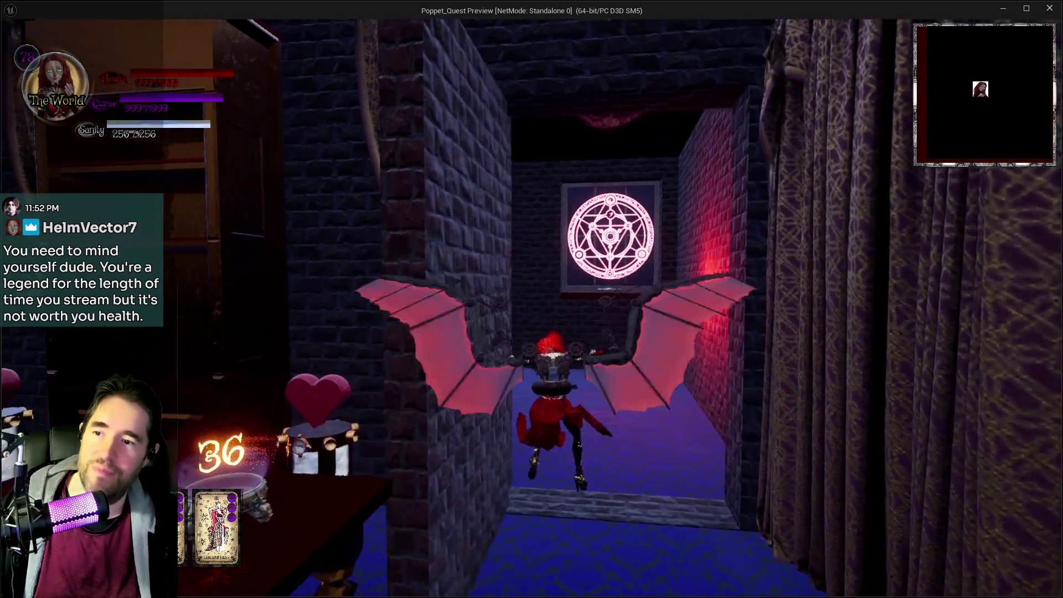
key(w)
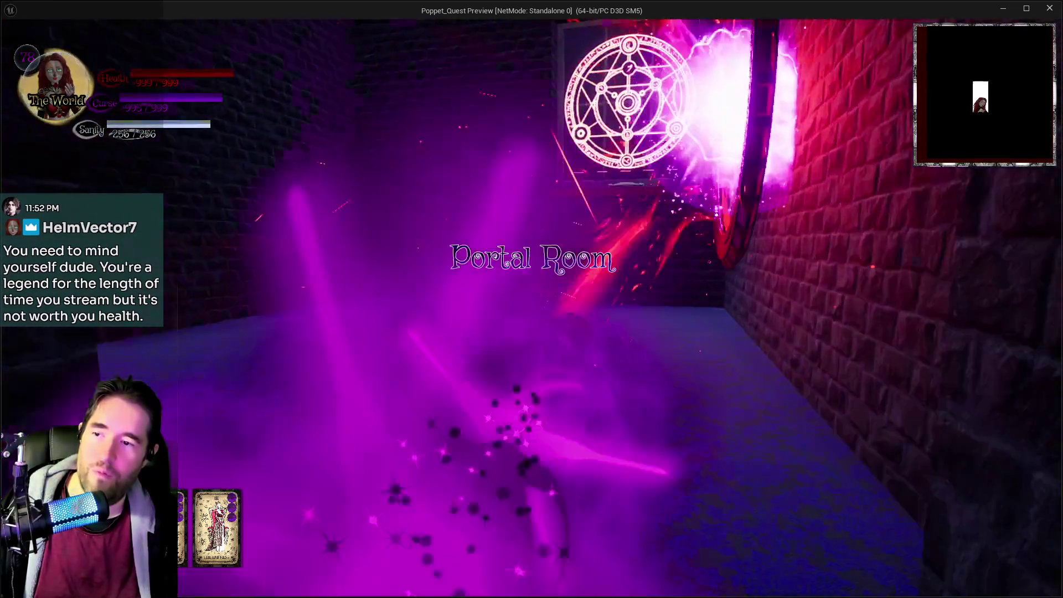
key(w)
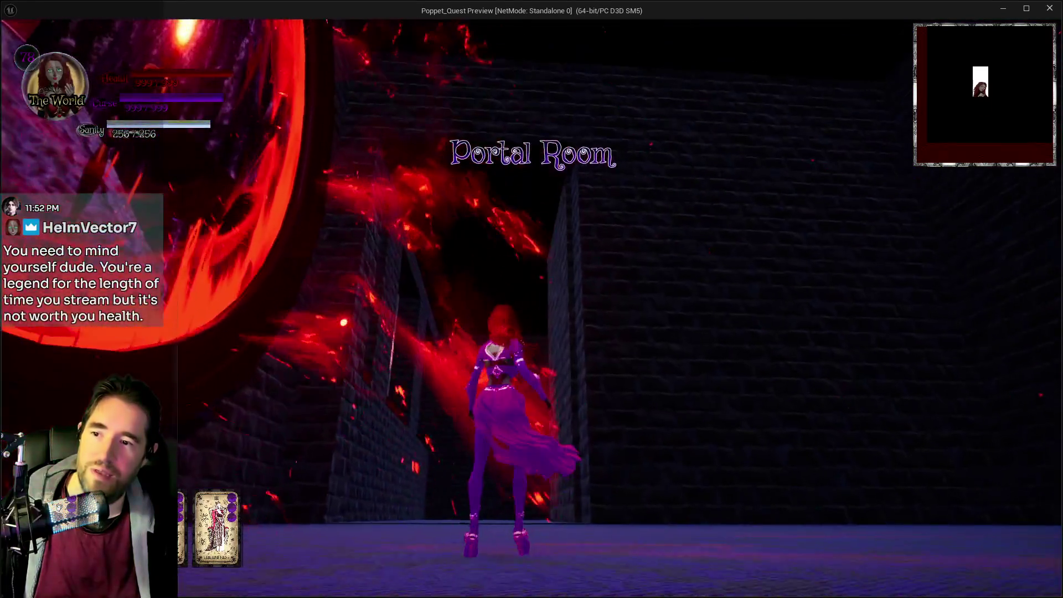
key(w)
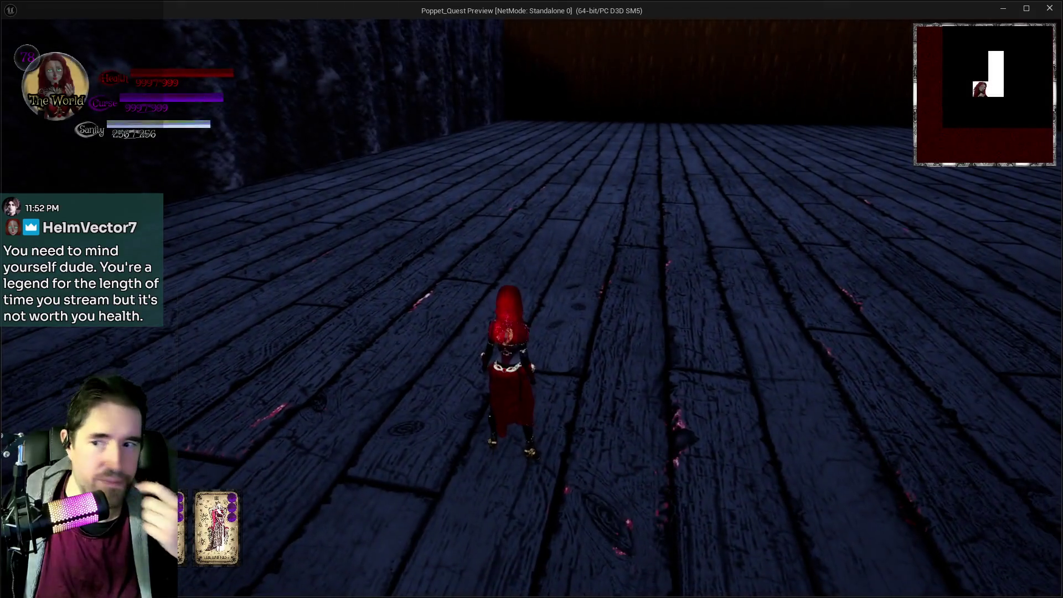
key(w)
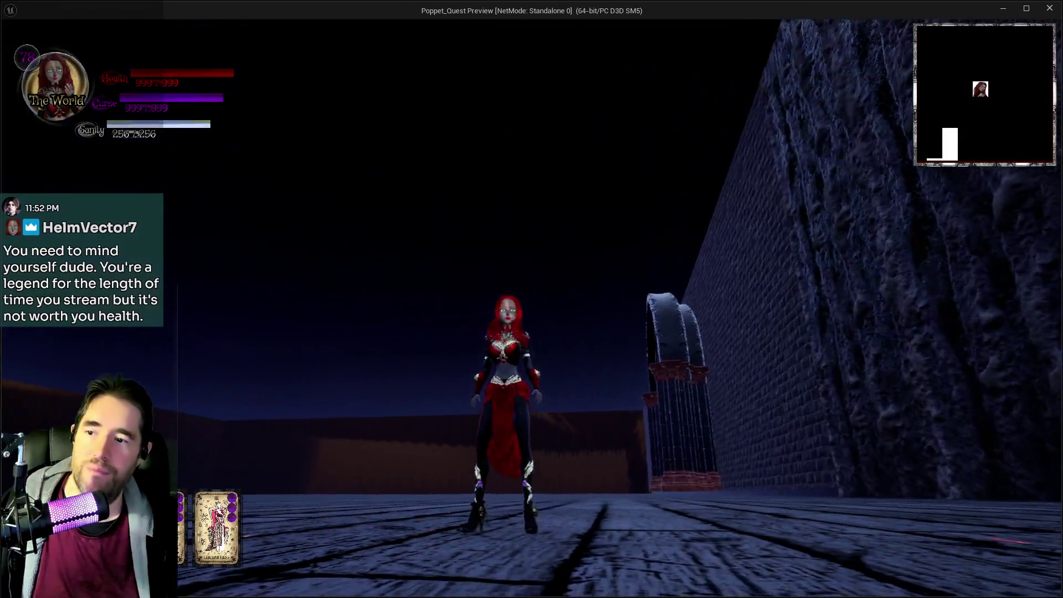
key(w)
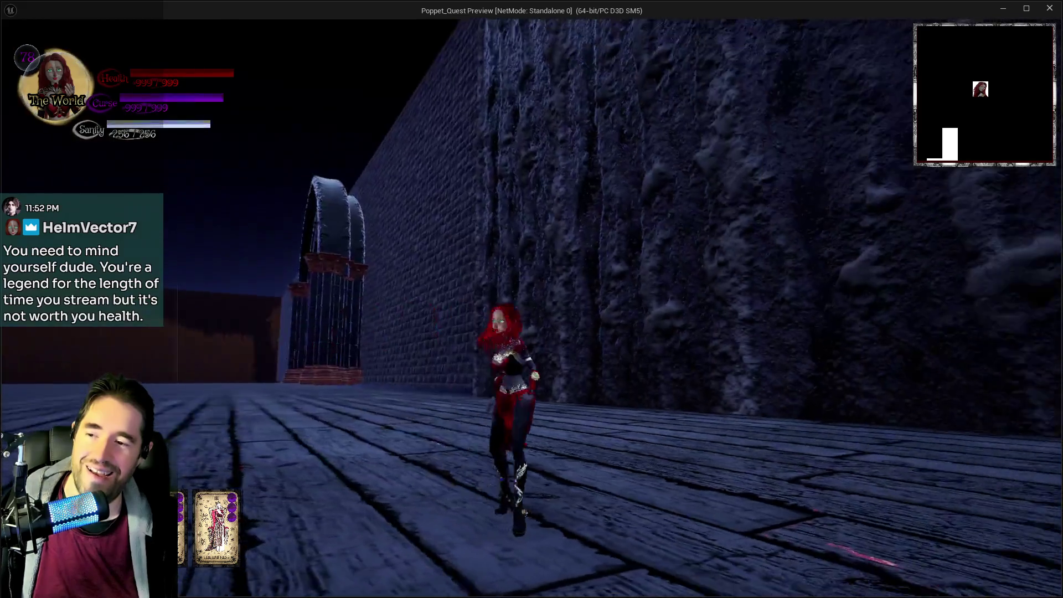
key(alt+Tab)
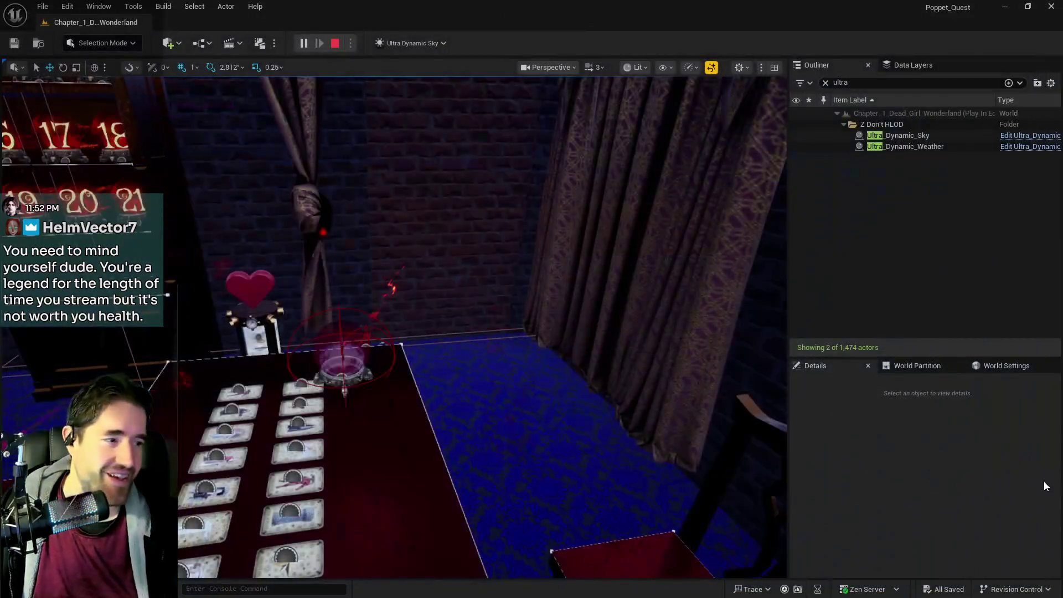
- Stop the playtest and fly the viewport along the corridor to the Toy Entrance staircase
key(Escape)
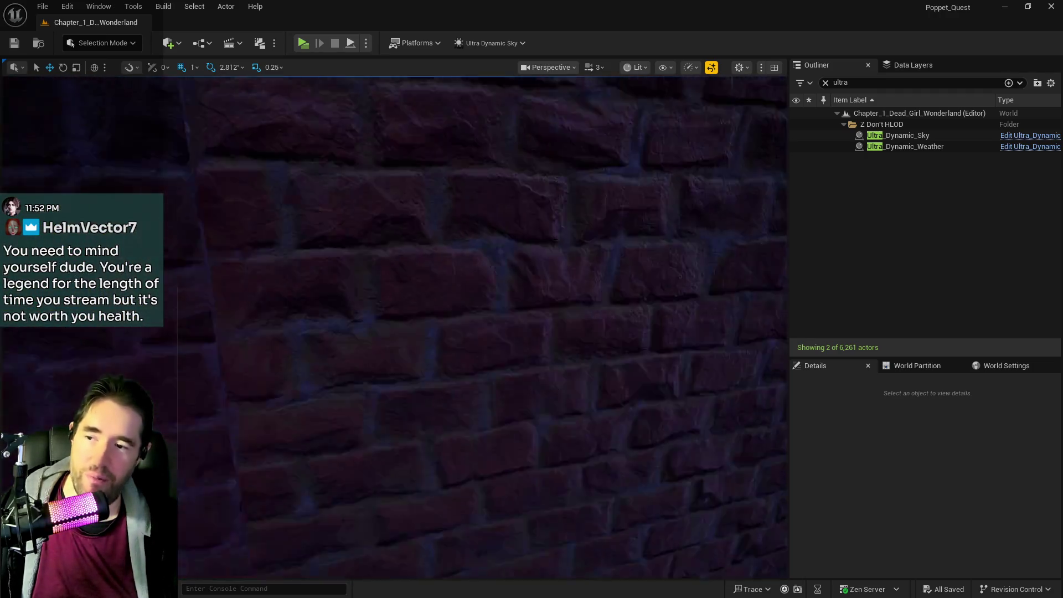
key(w)
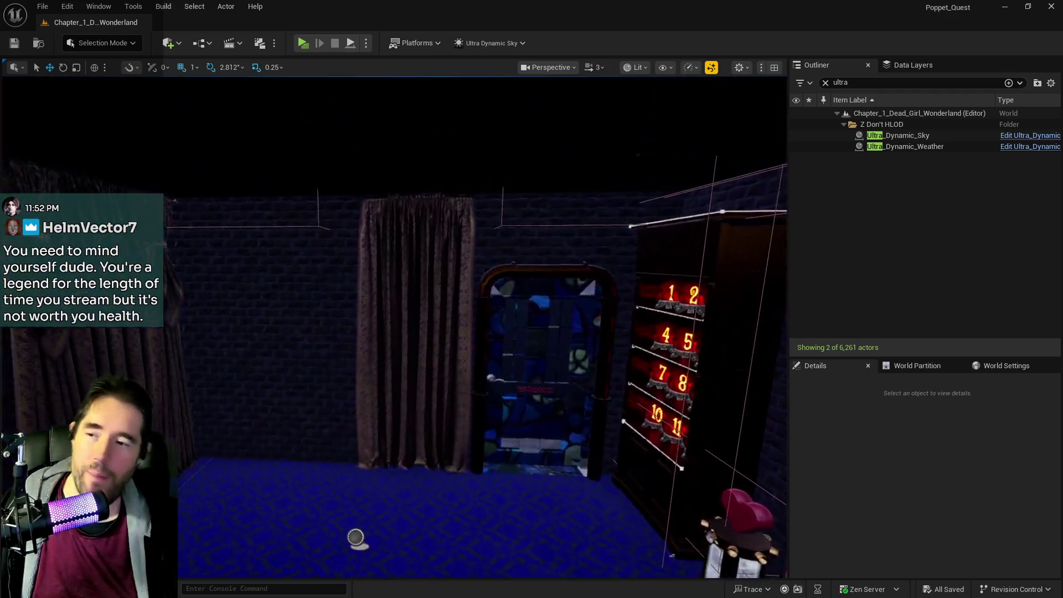
key(w)
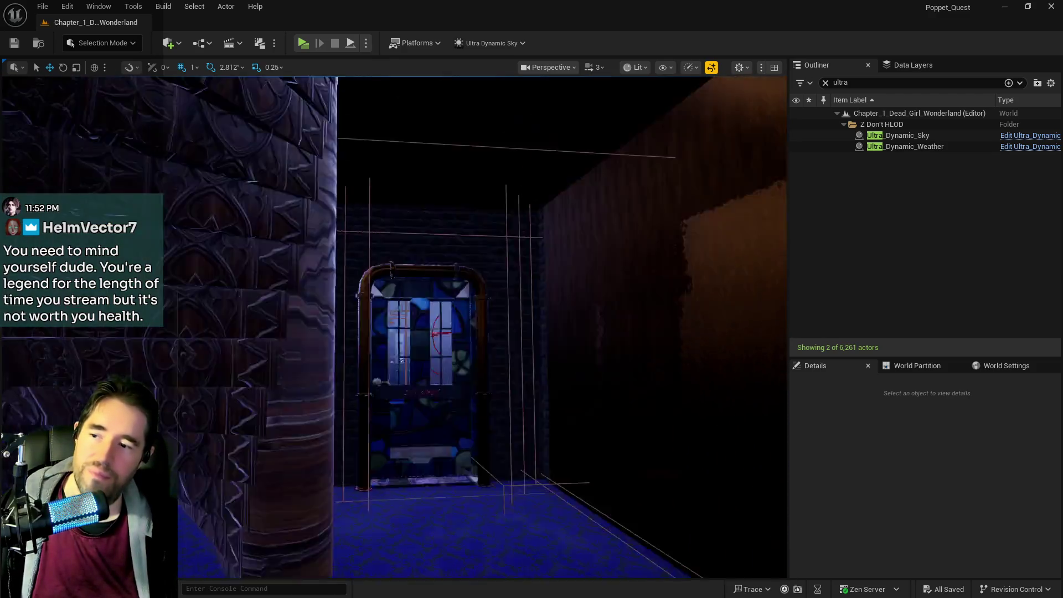
key(w)
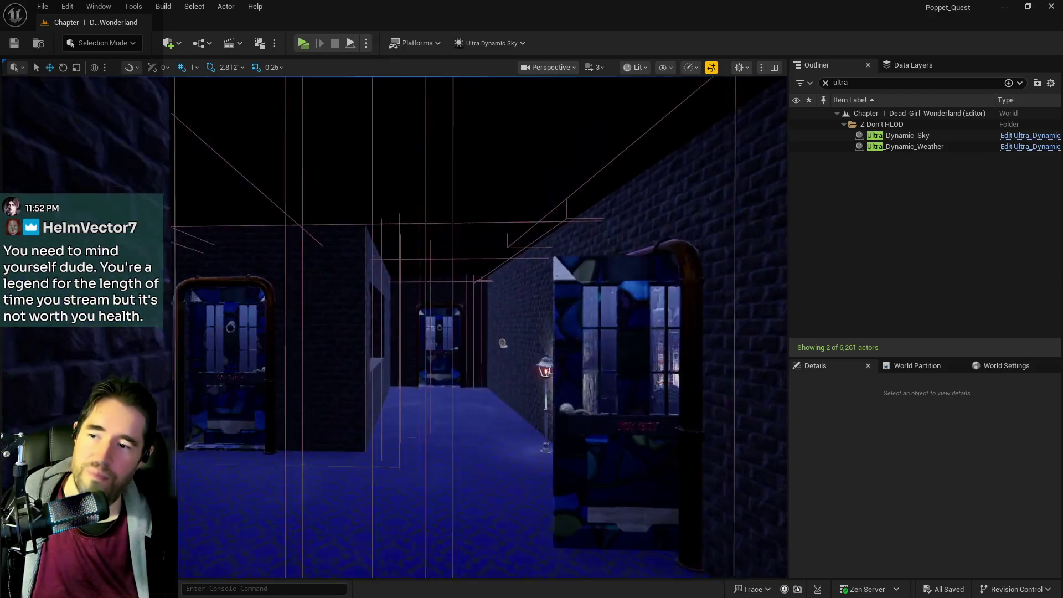
key(w)
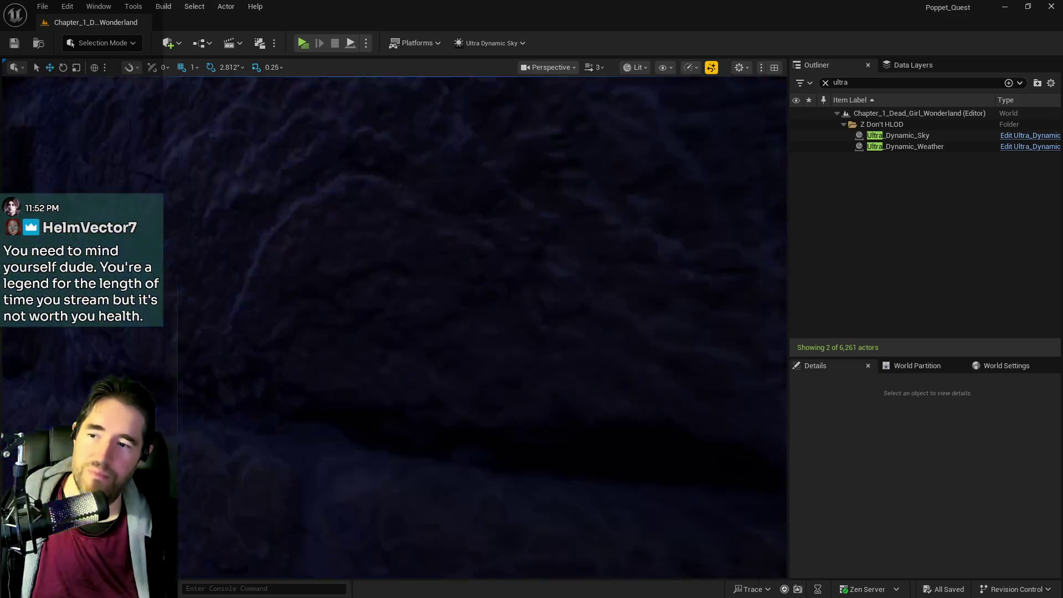
key(w)
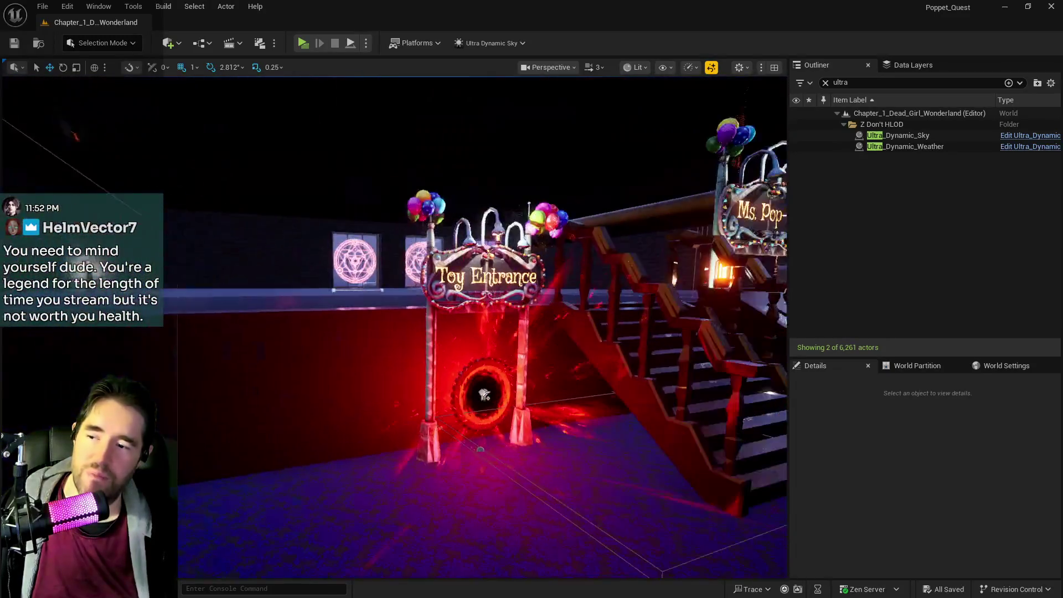
key(s)
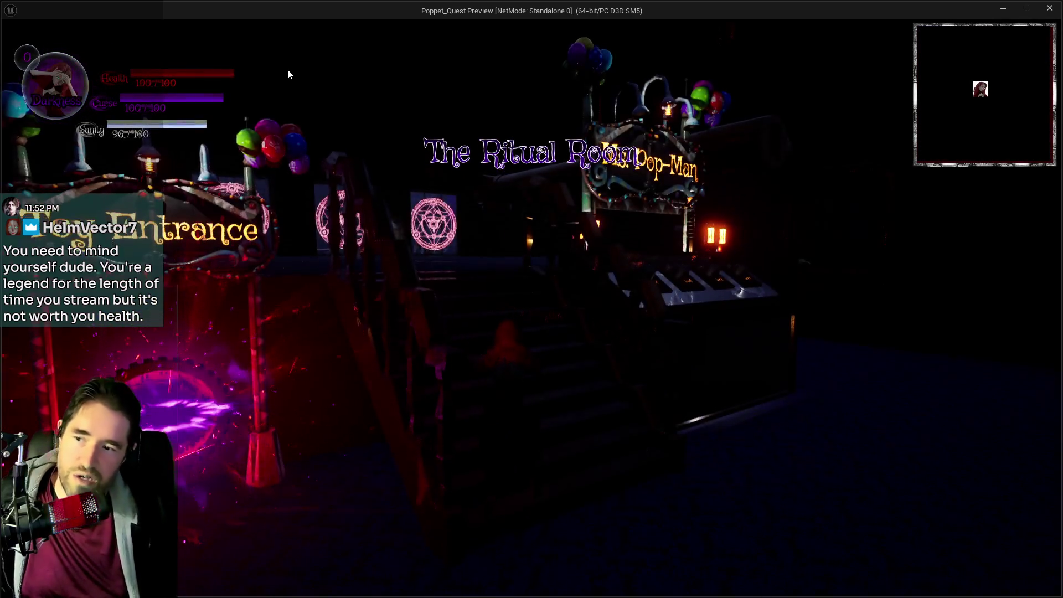
- Run and jump the character up the Ritual Room staircase to the top landing
click(339, 115)
key(w)
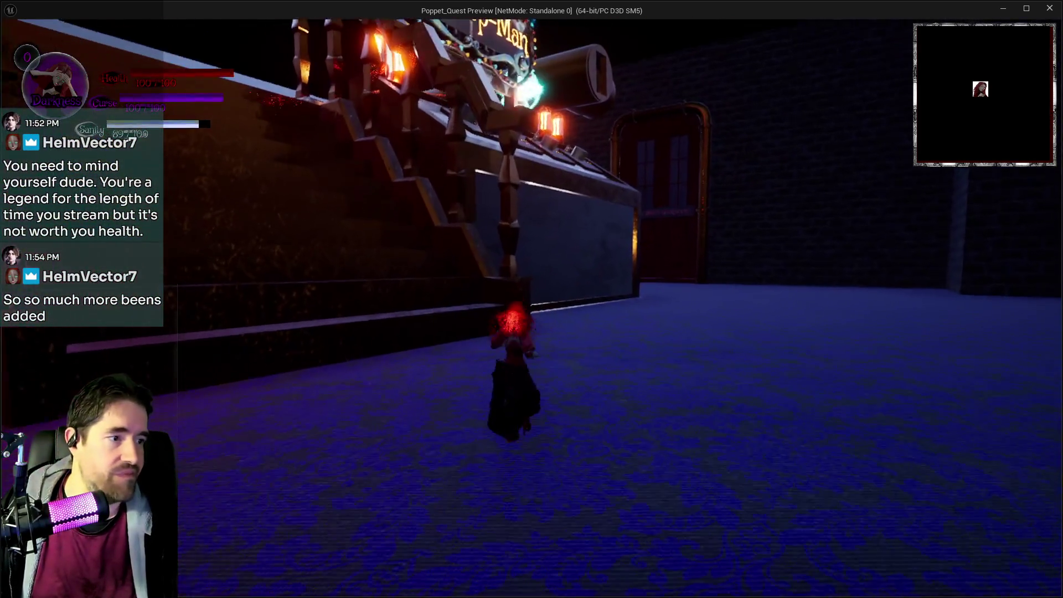
key(a)
key(w)
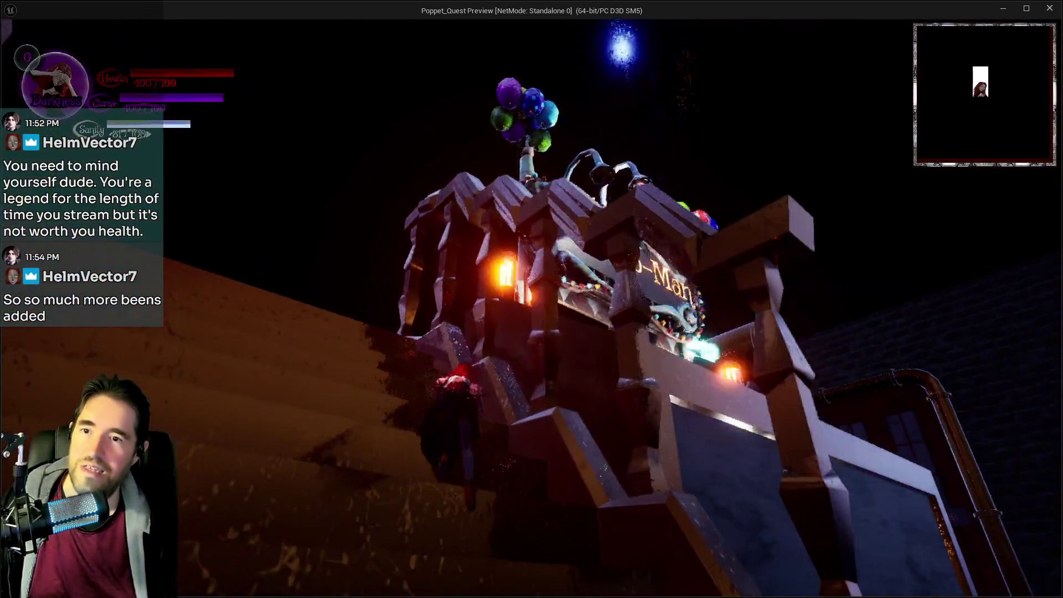
key(space)
key(w)
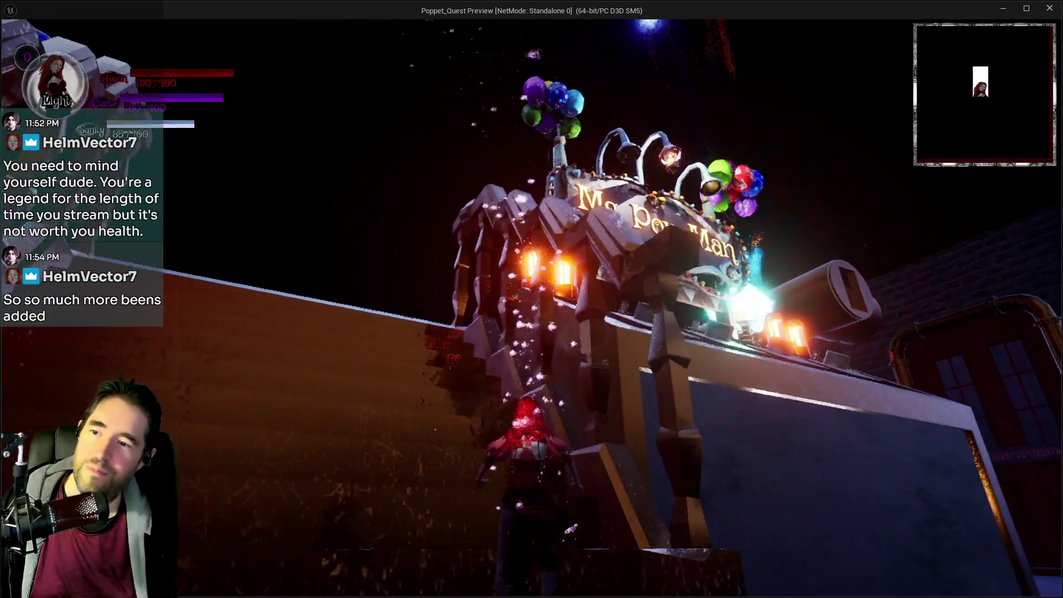
key(w)
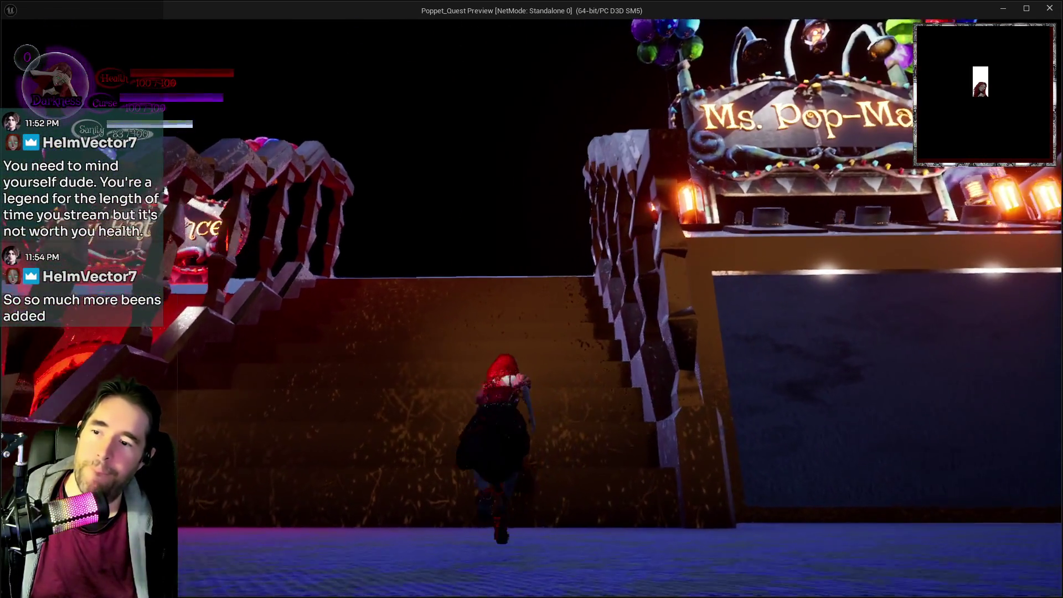
key(w)
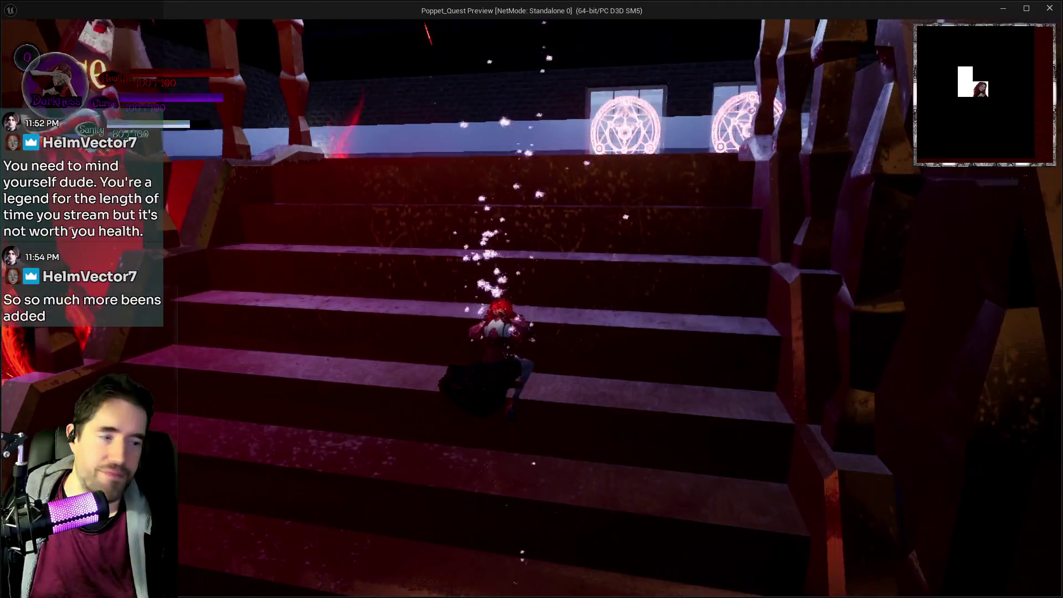
key(w)
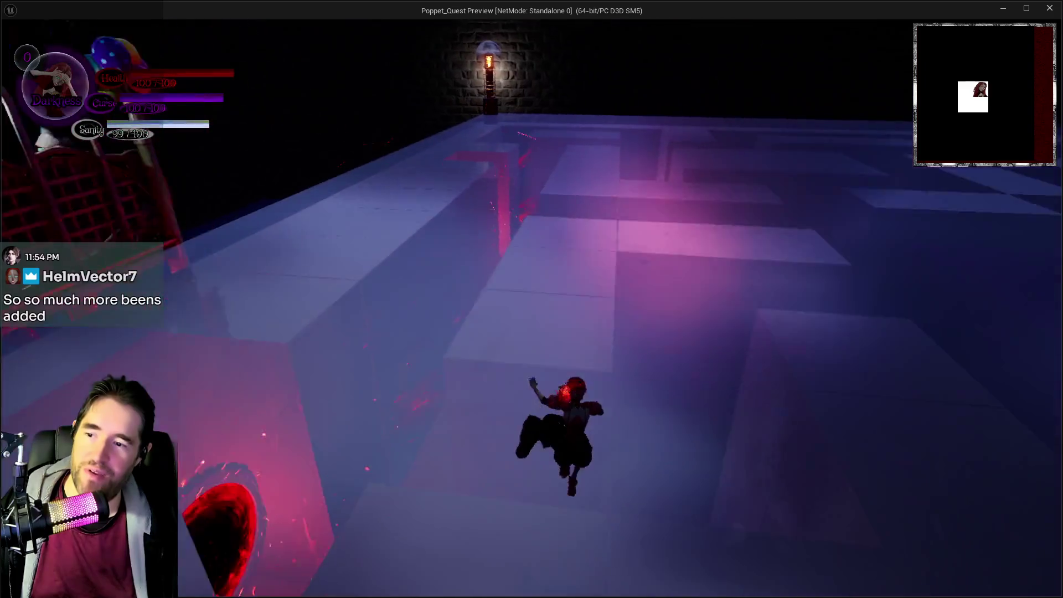
- Run across the maze floor through the red portal, then use The World card
key(w)
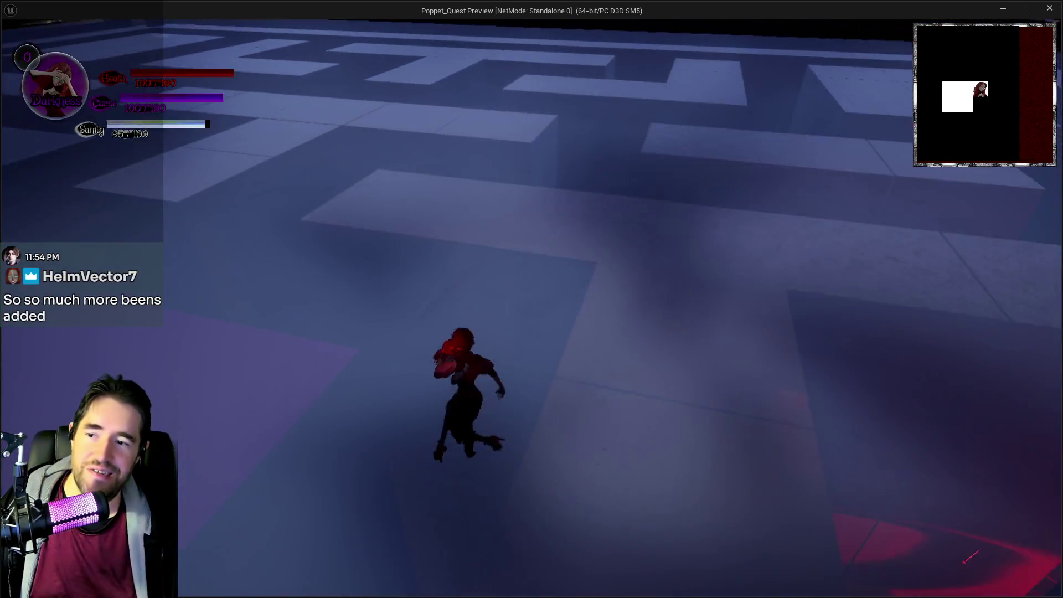
key(w)
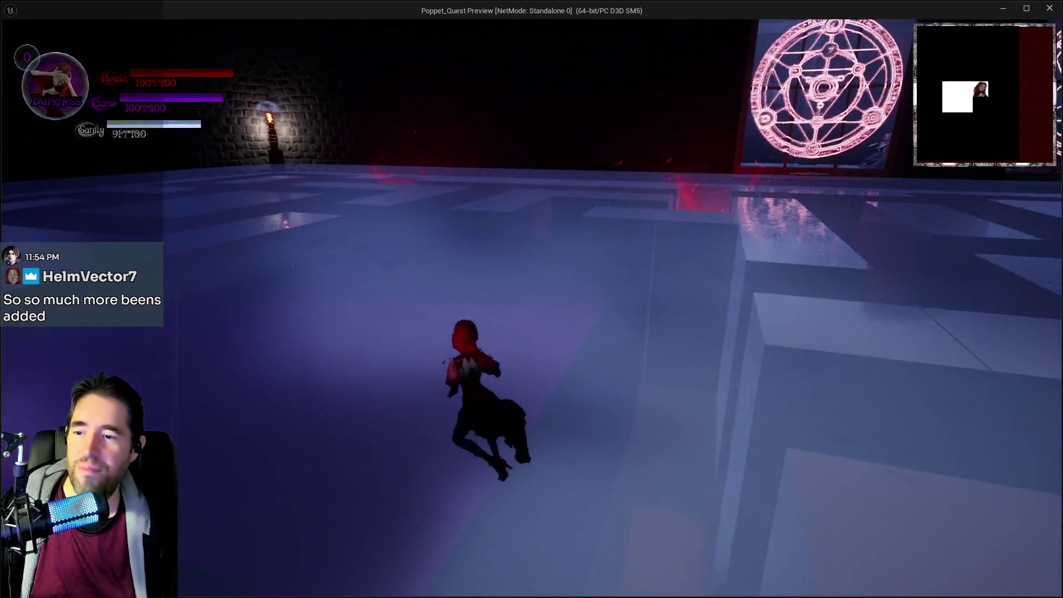
key(w)
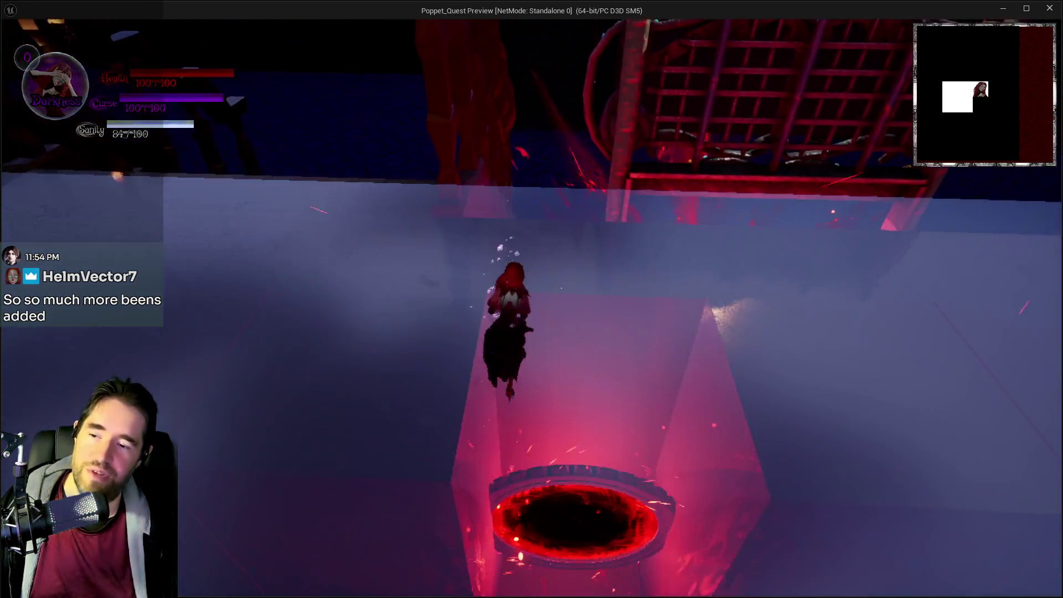
key(w)
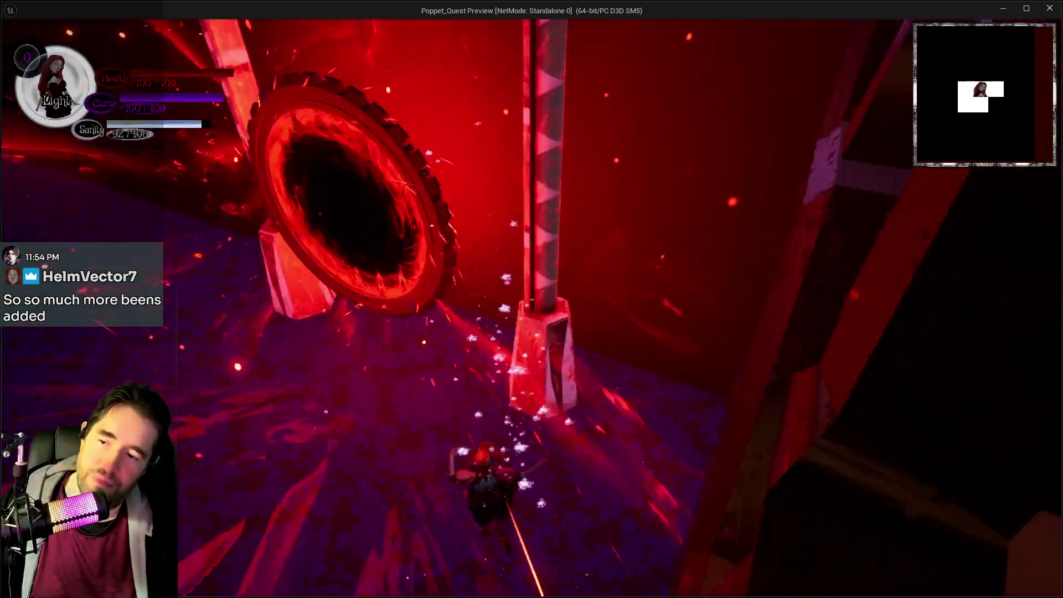
key(w)
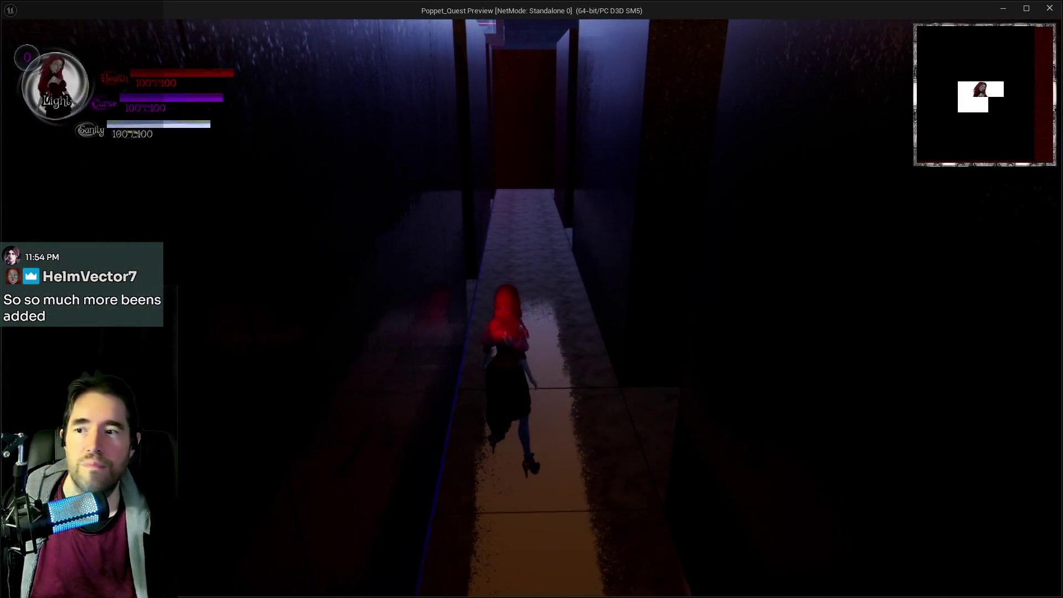
key(w)
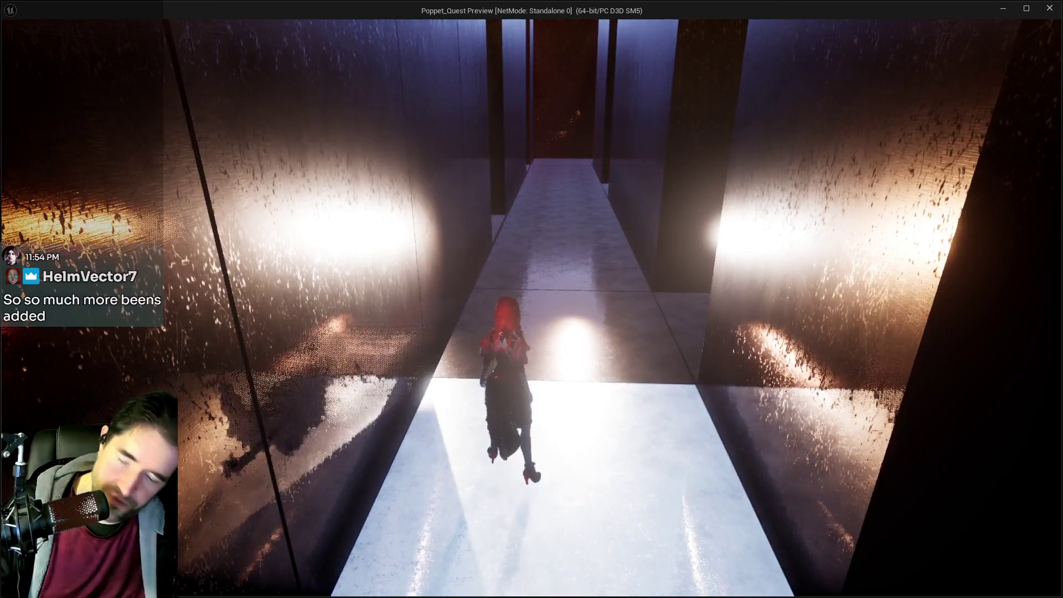
key(Tab)
click(326, 460)
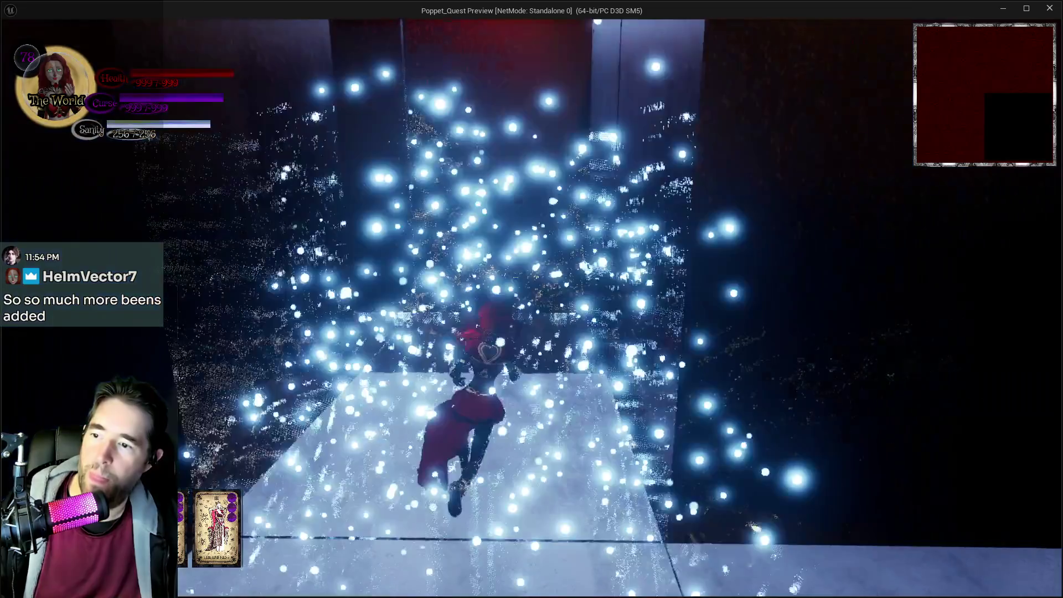
- Run the character through the purple maze corridors and out of the purple smoke
key(w)
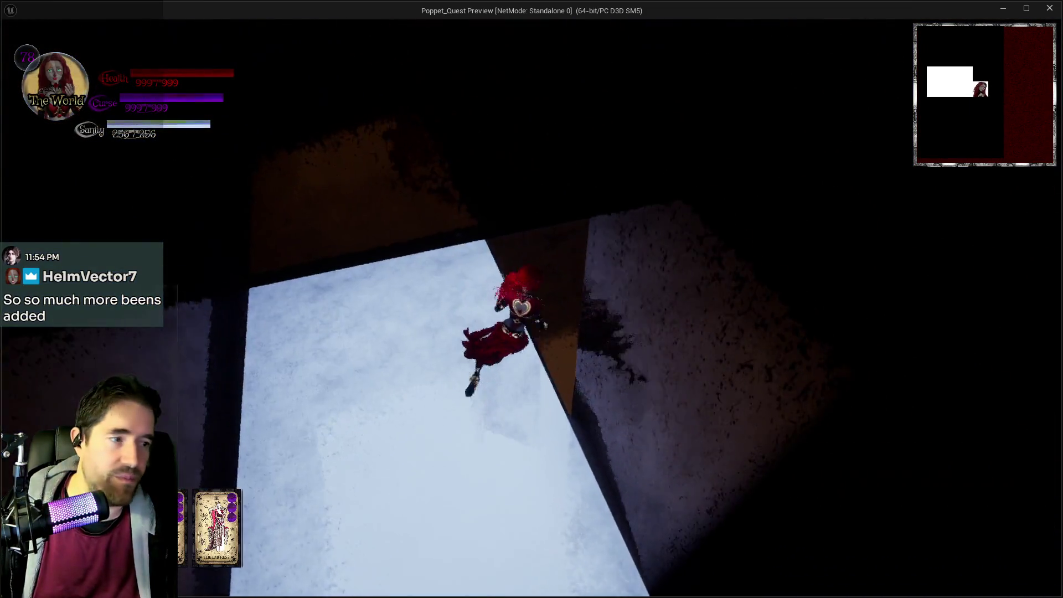
key(w)
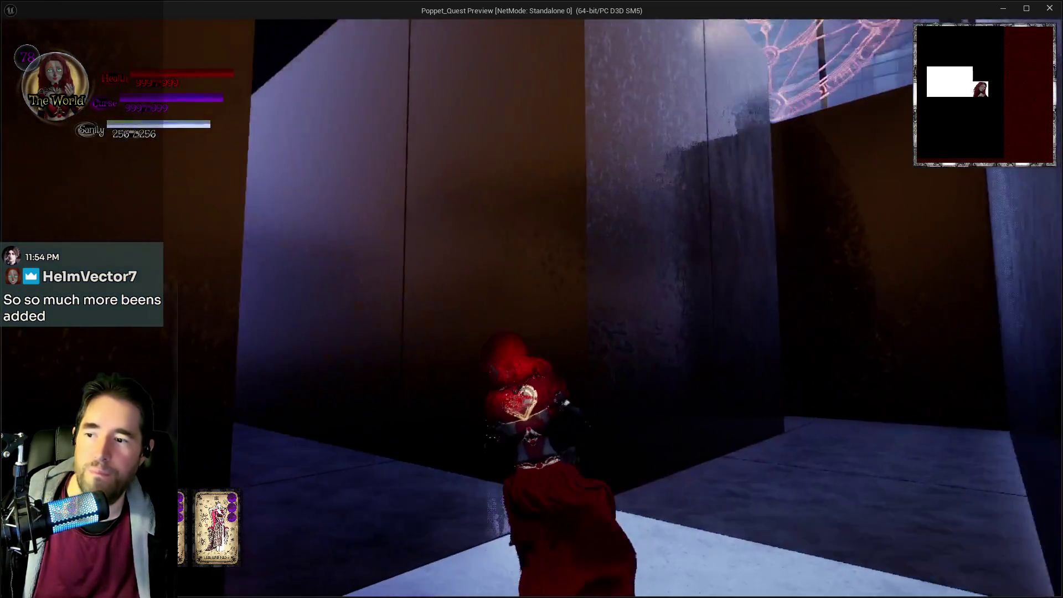
key(w)
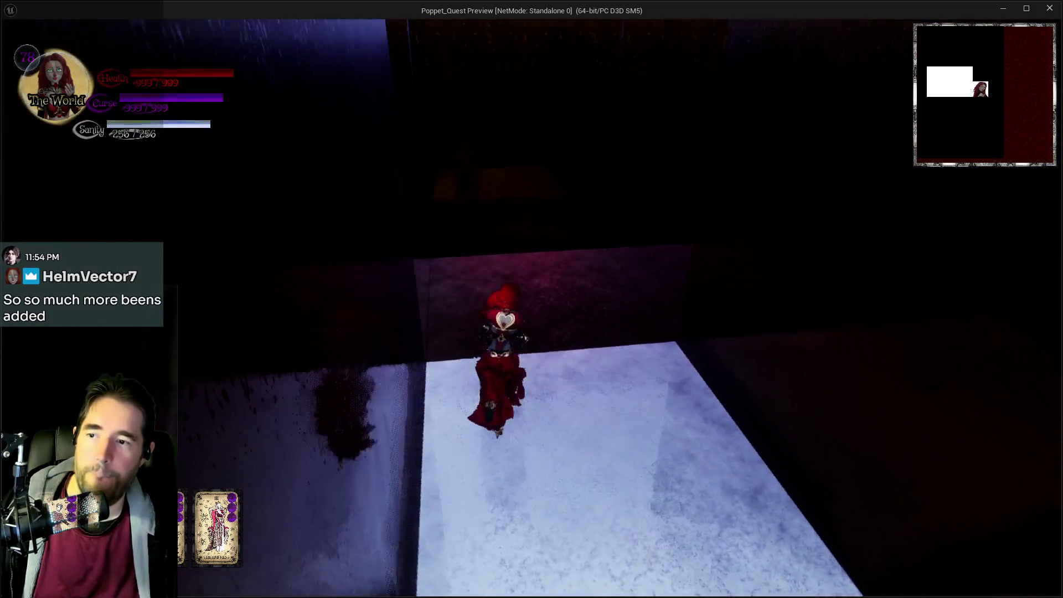
key(w)
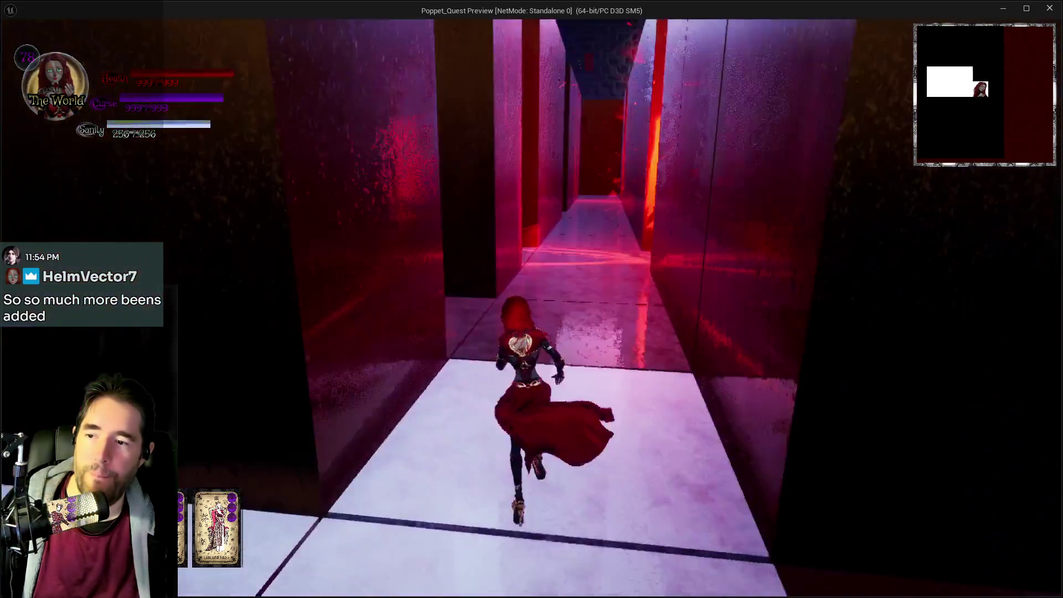
key(w)
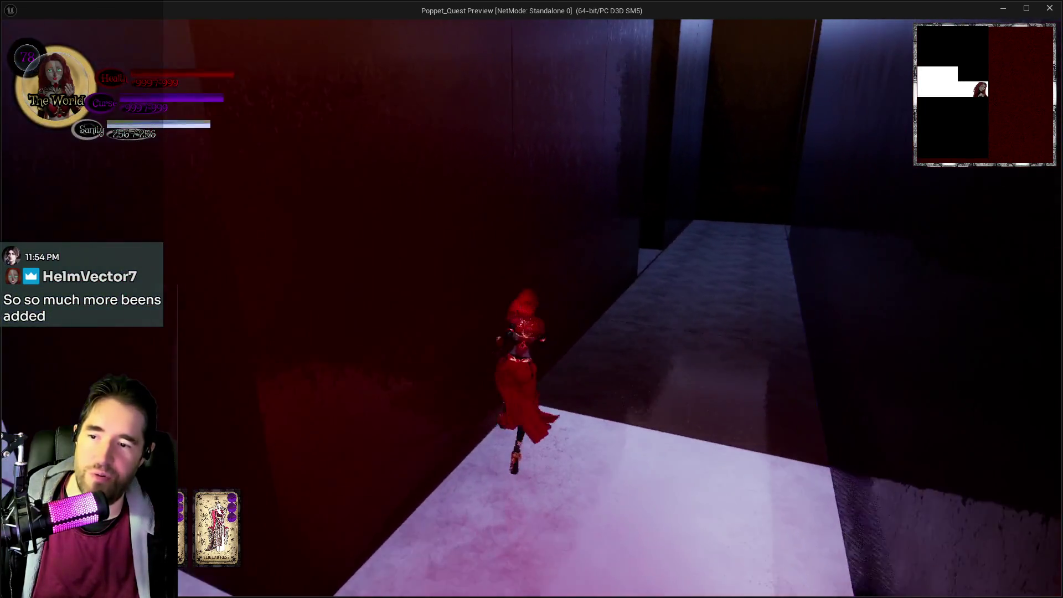
key(w)
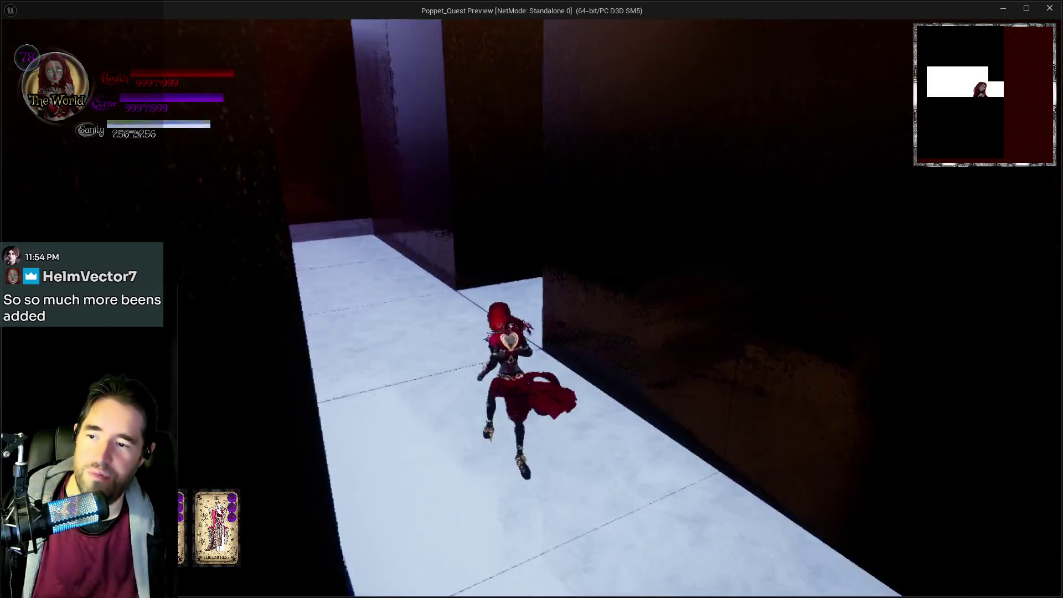
key(w)
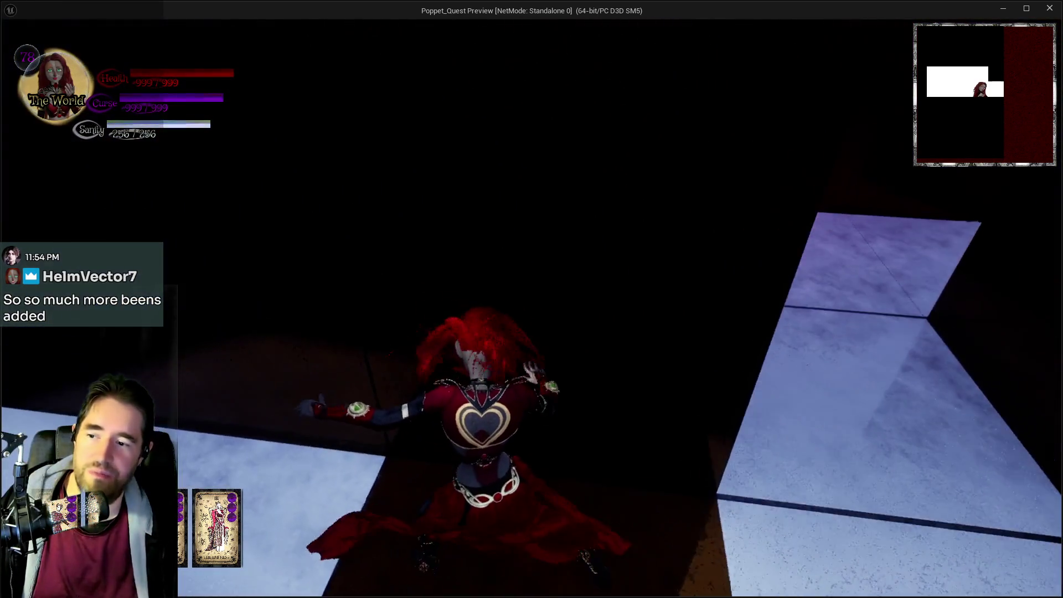
key(w)
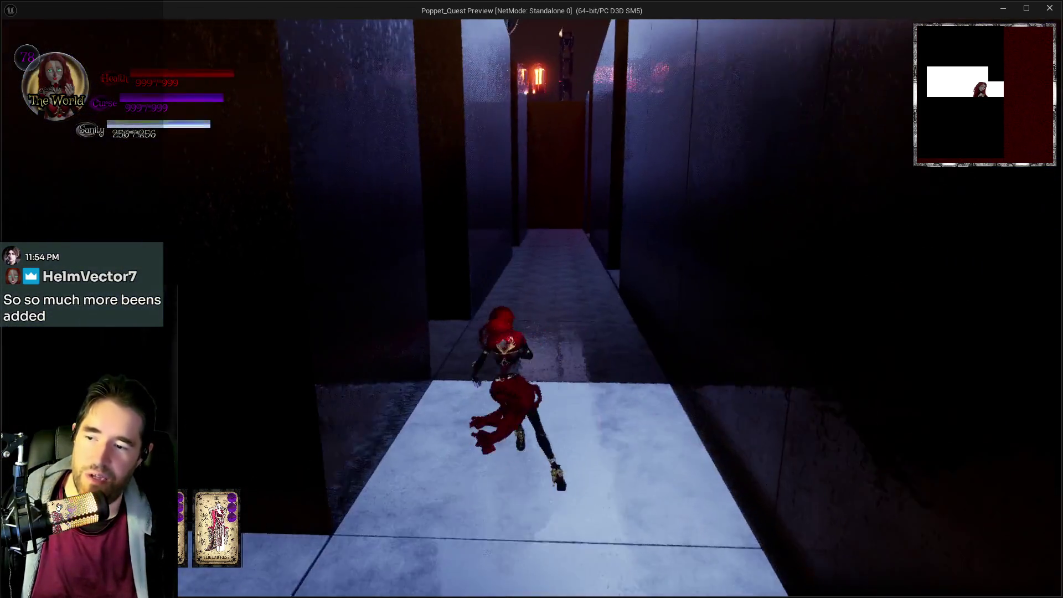
key(w)
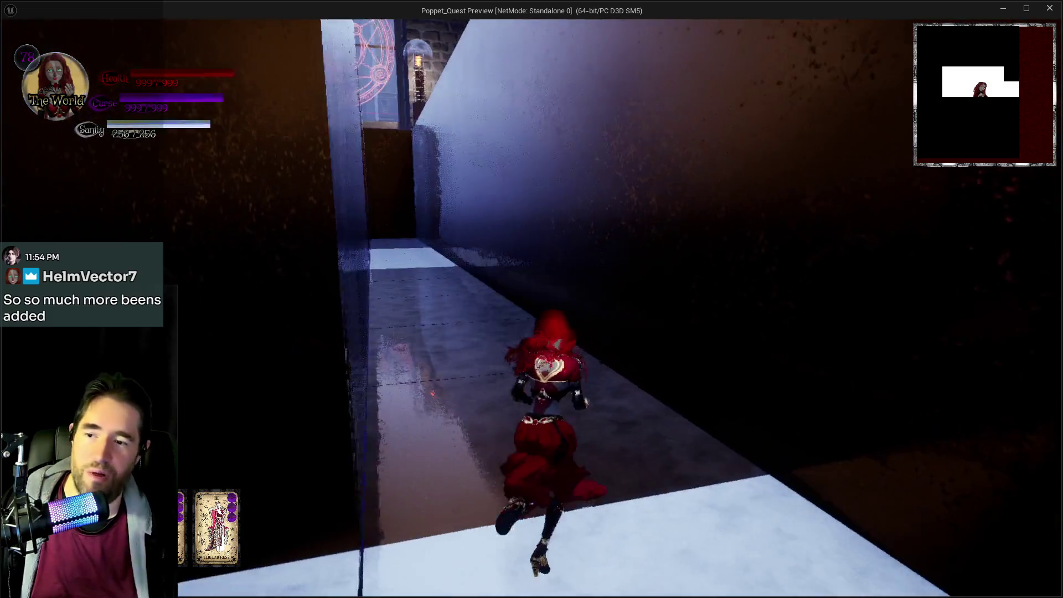
key(w)
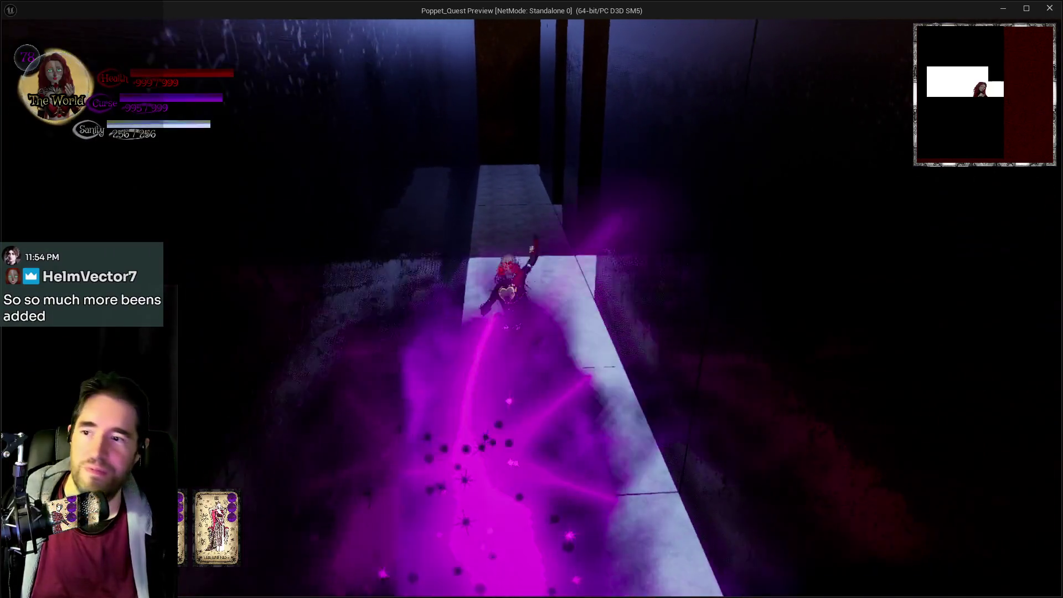
key(w)
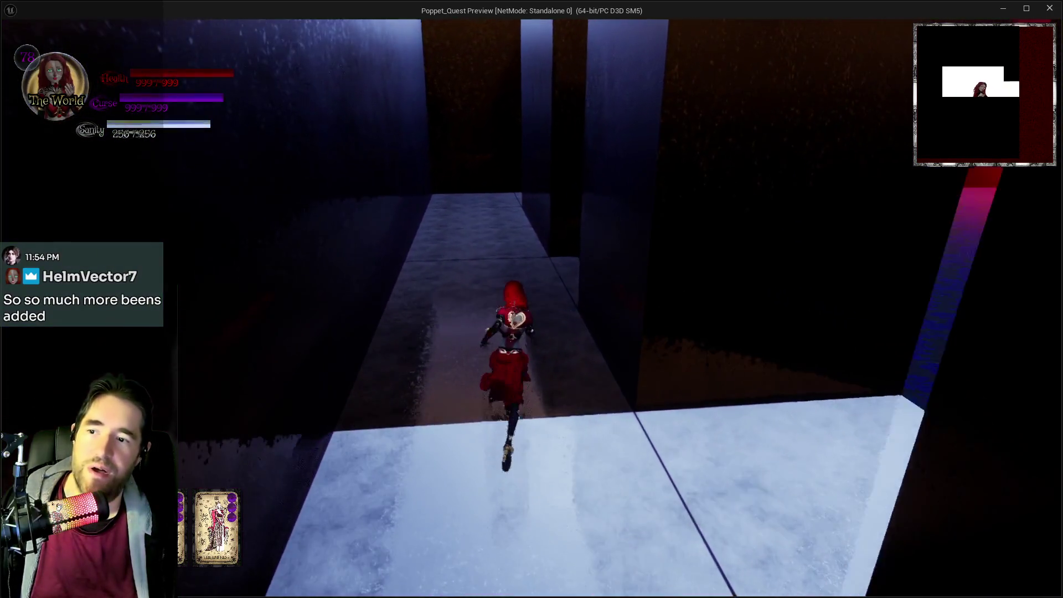
- Run past the red portal toward the red door, then end the play-test and return to the editor
key(w)
key(w)
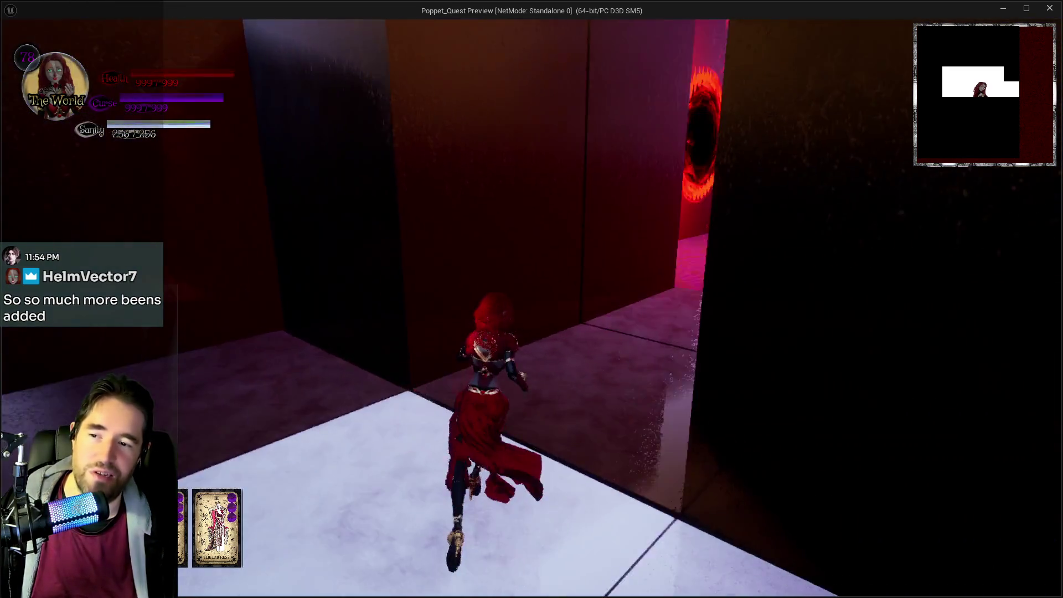
key(w)
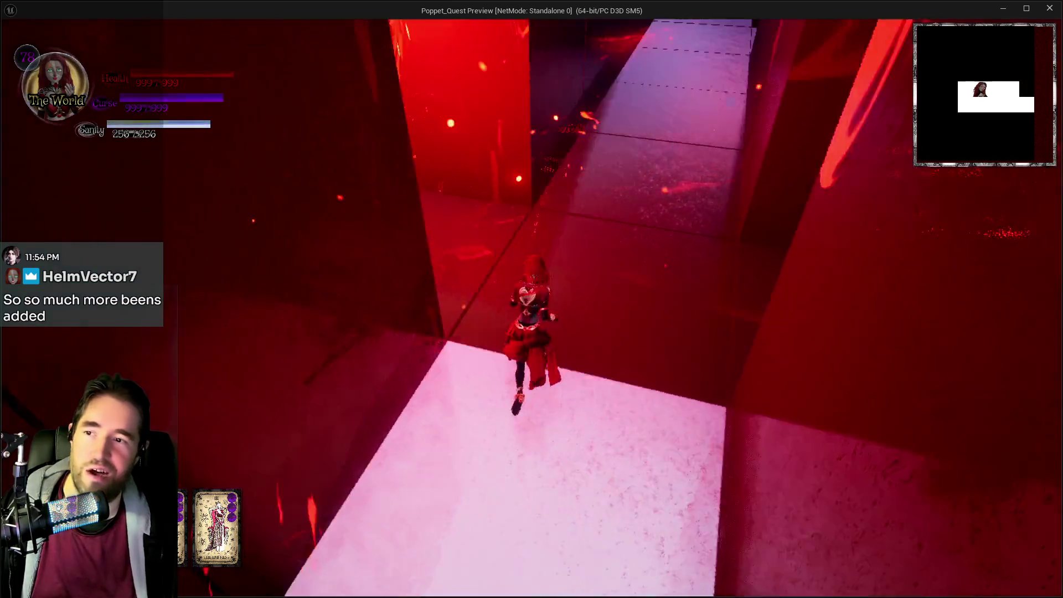
key(w)
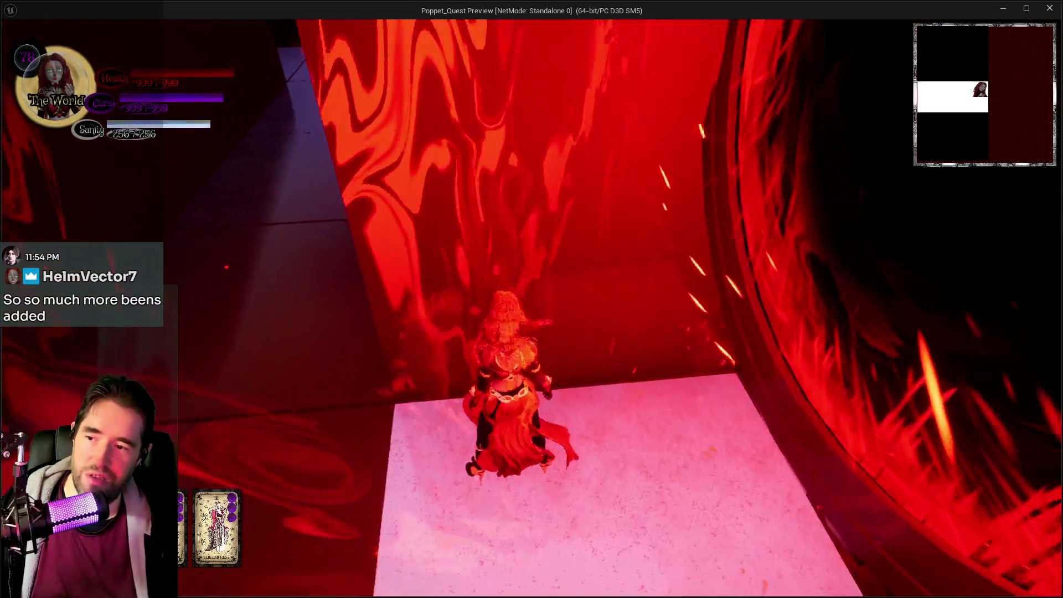
key(w)
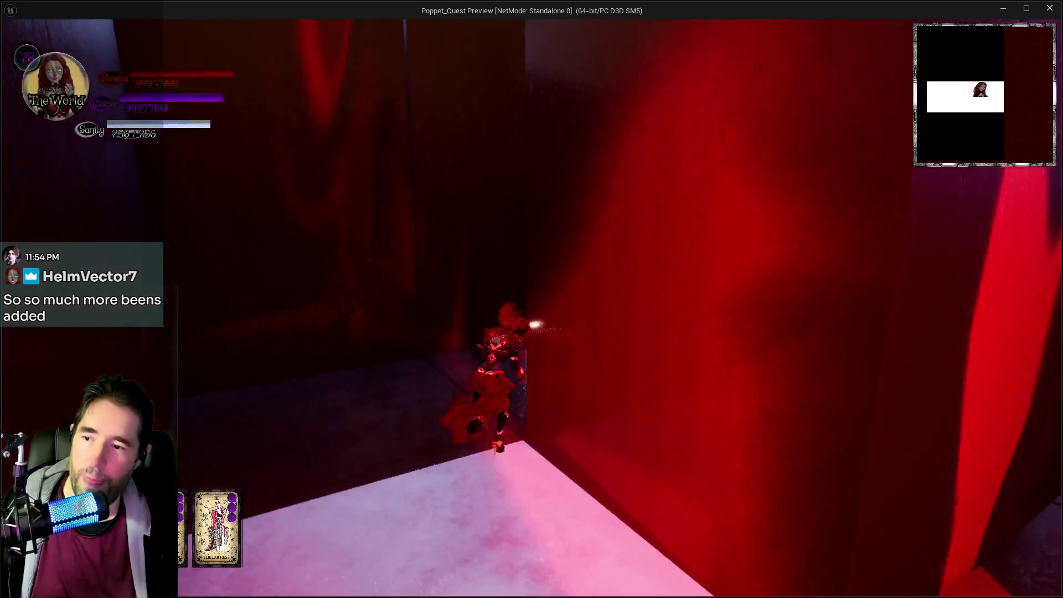
key(w)
key(w)
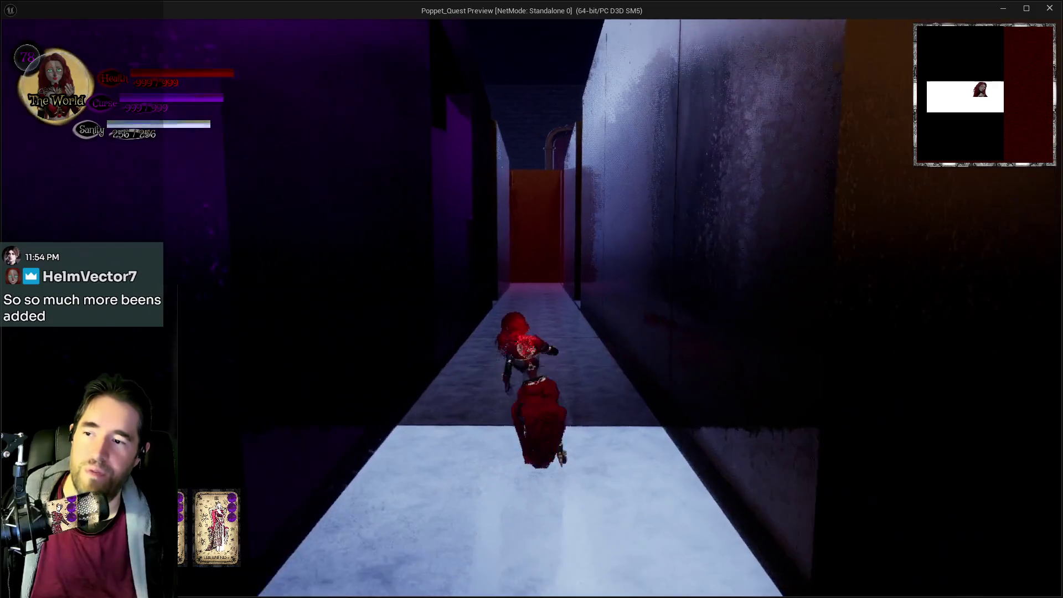
key(w)
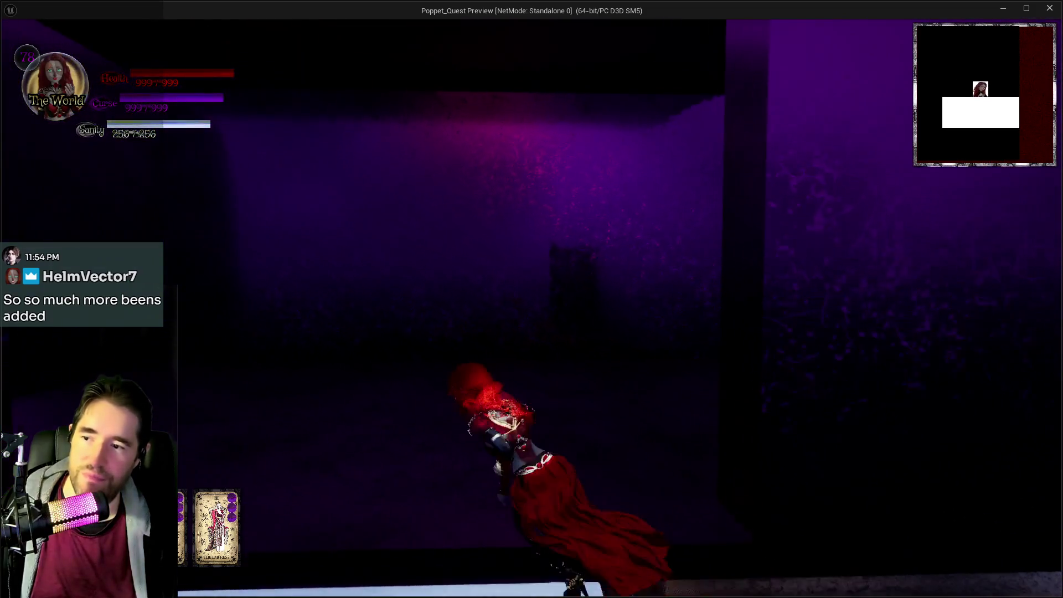
key(w)
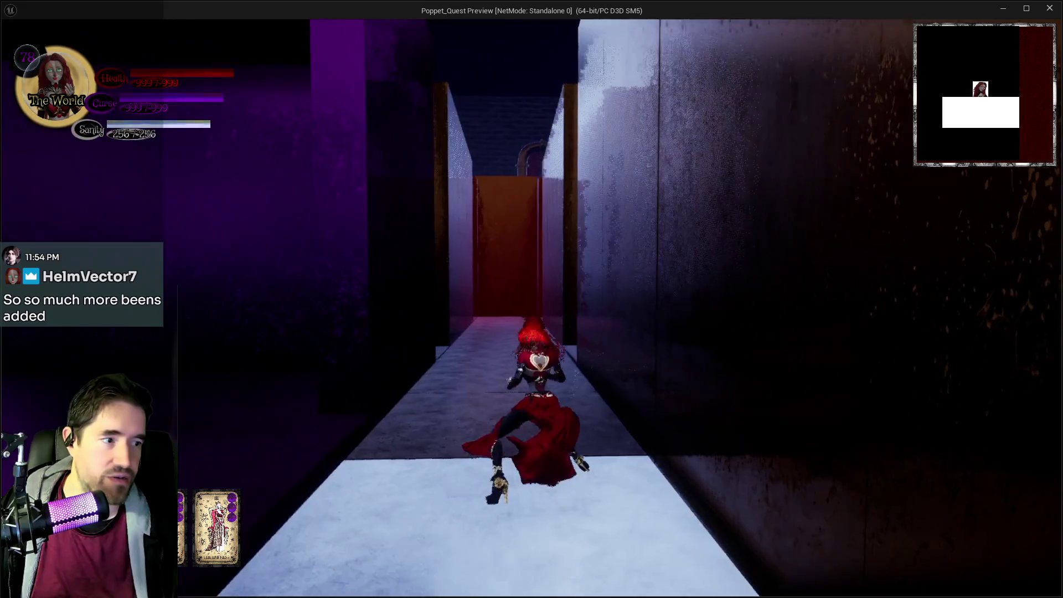
key(w)
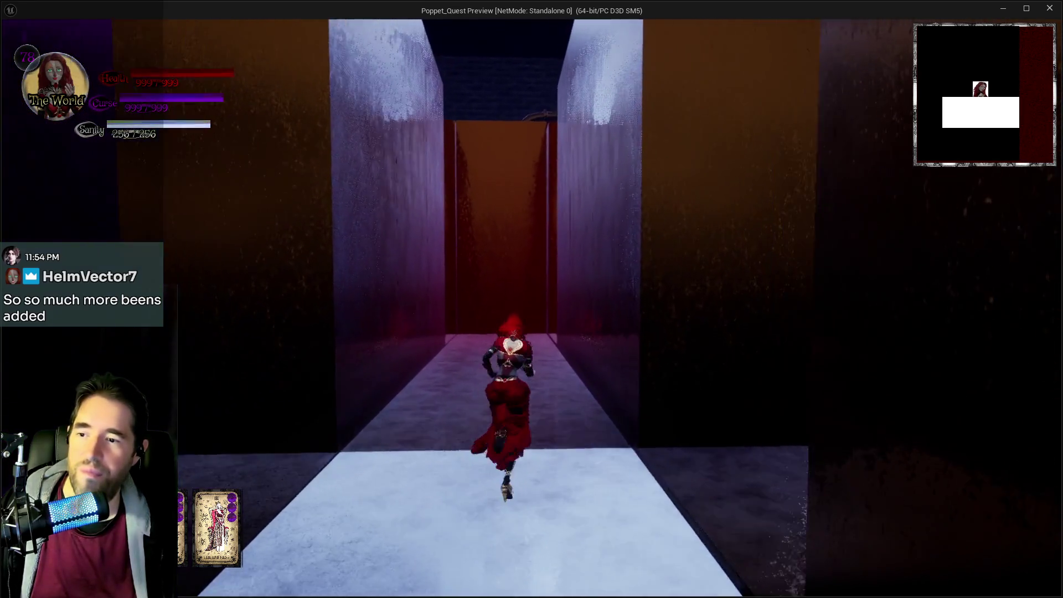
key(w)
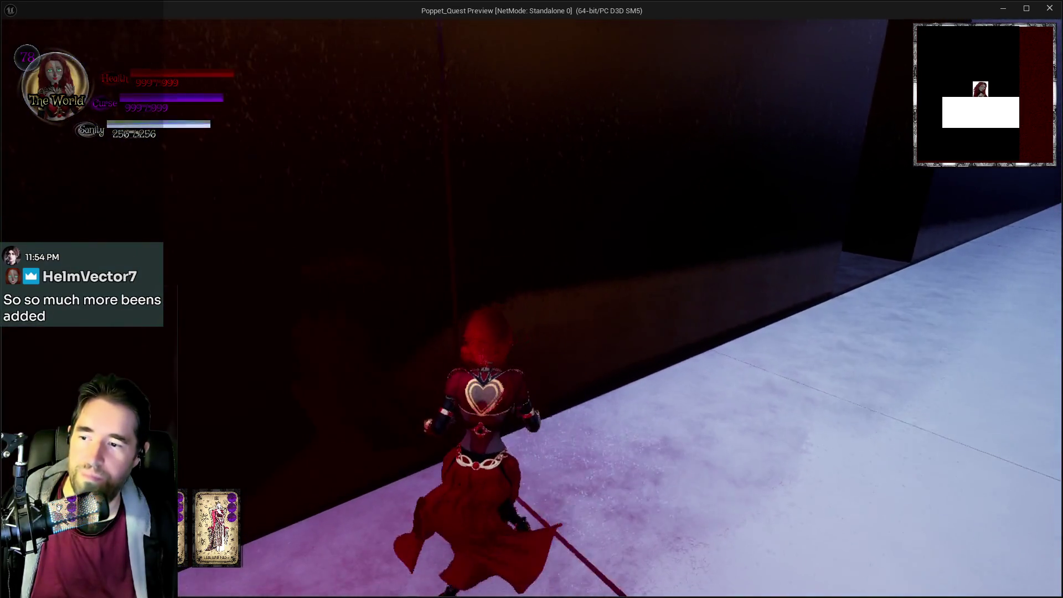
key(alt+Tab)
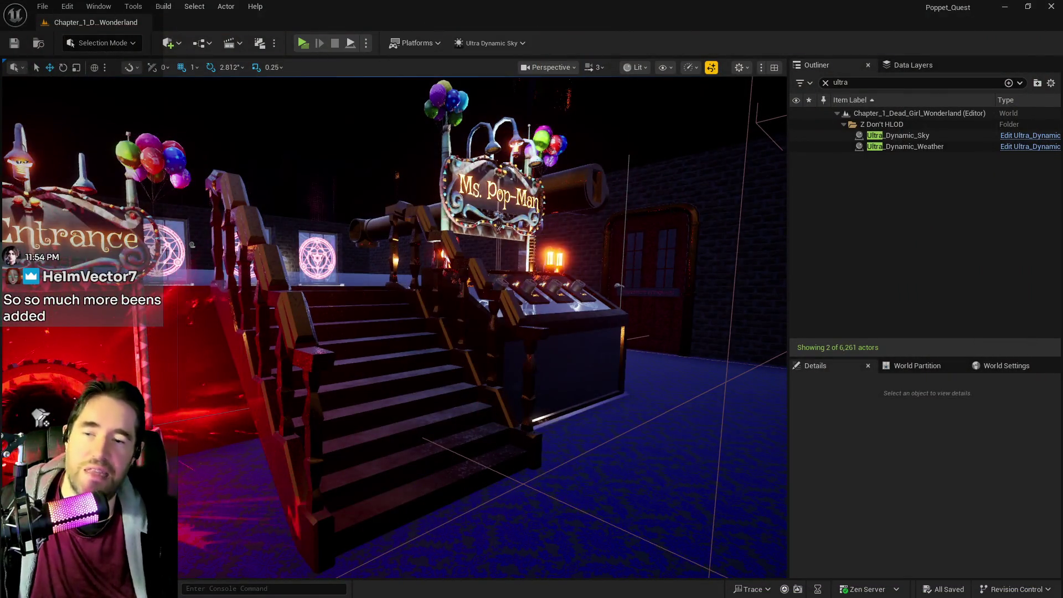
key(d)
key(w)
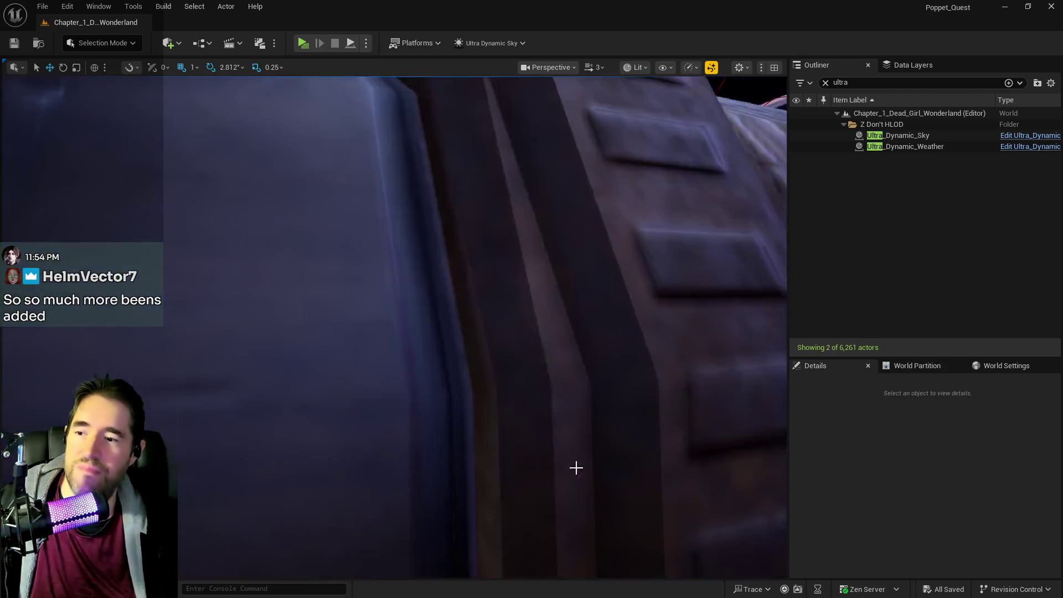
key(s)
key(w)
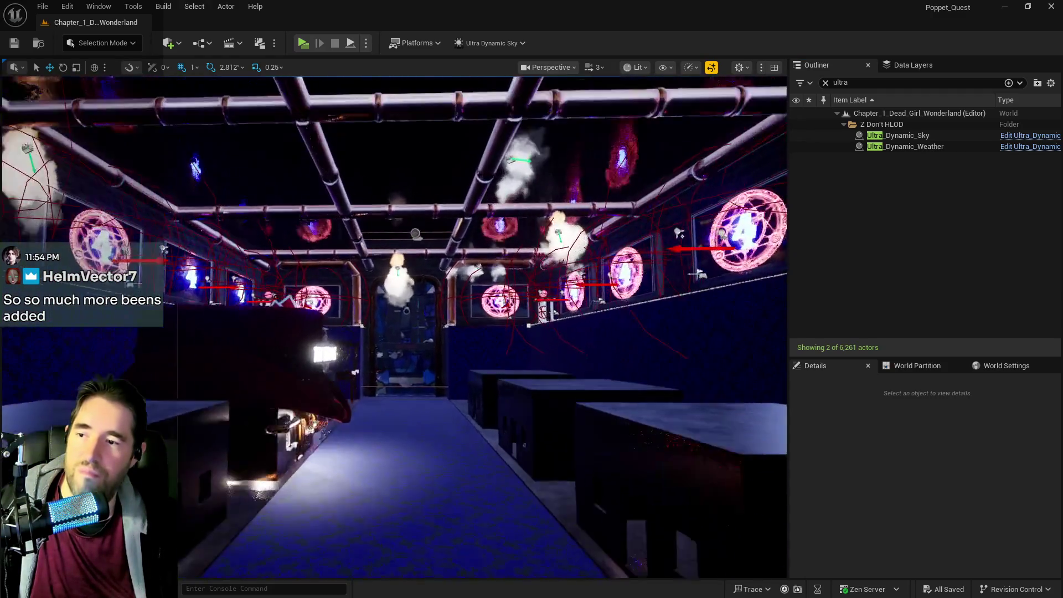
key(s)
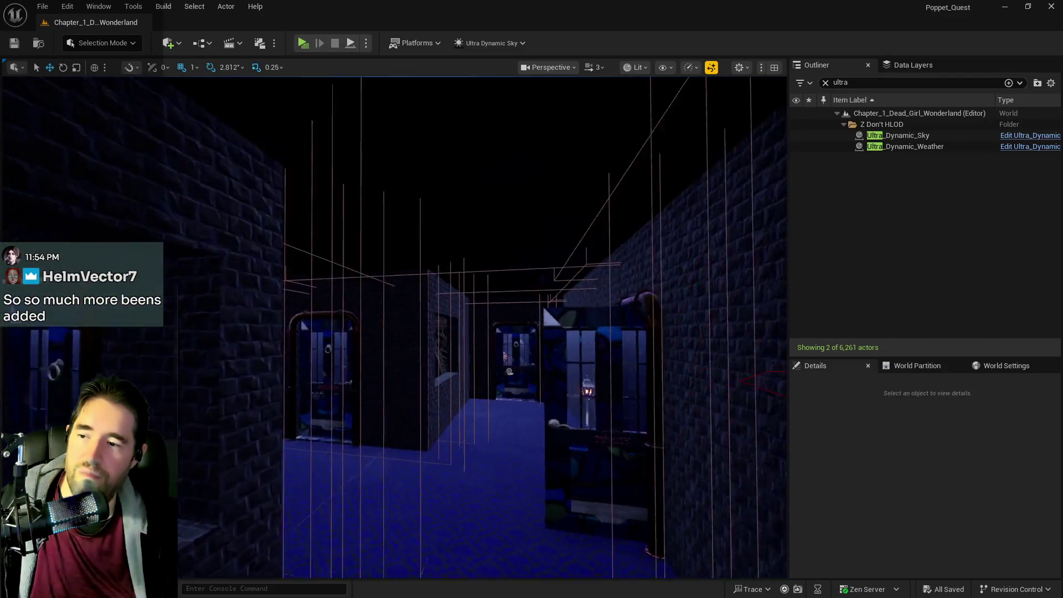
key(w)
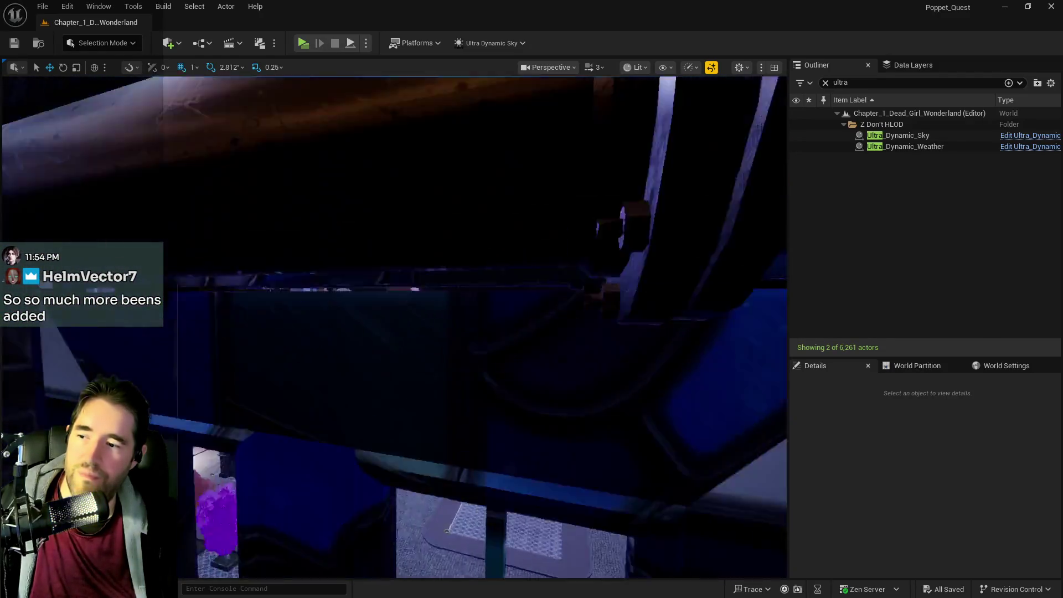
key(w)
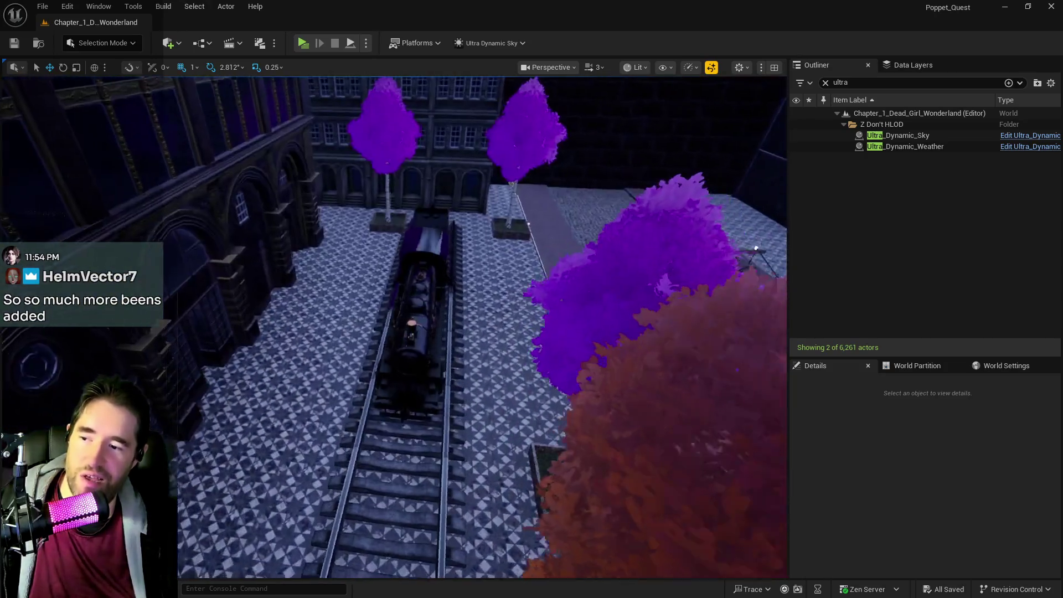
key(w)
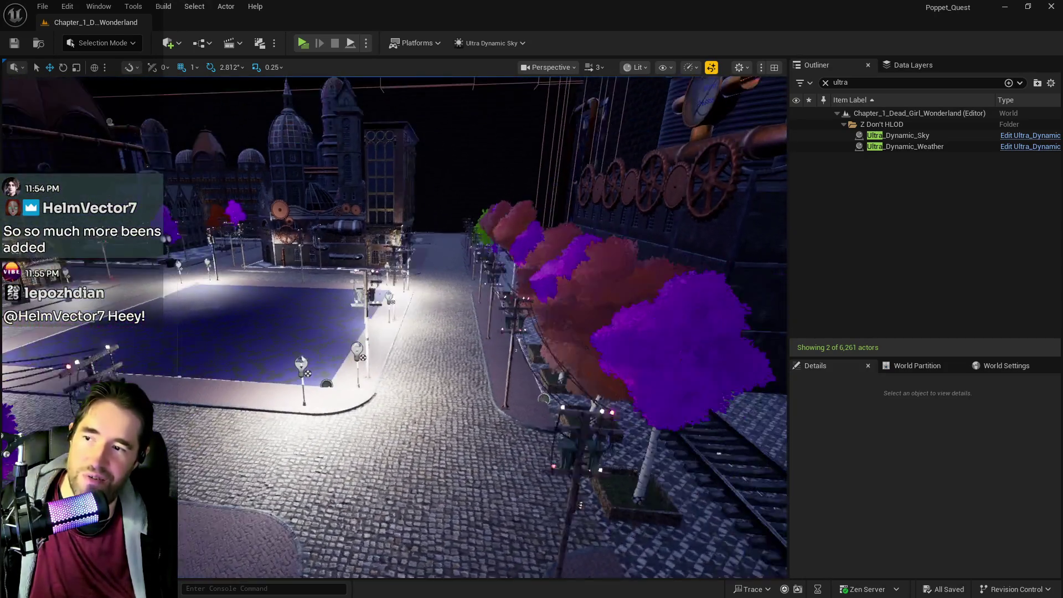
key(w)
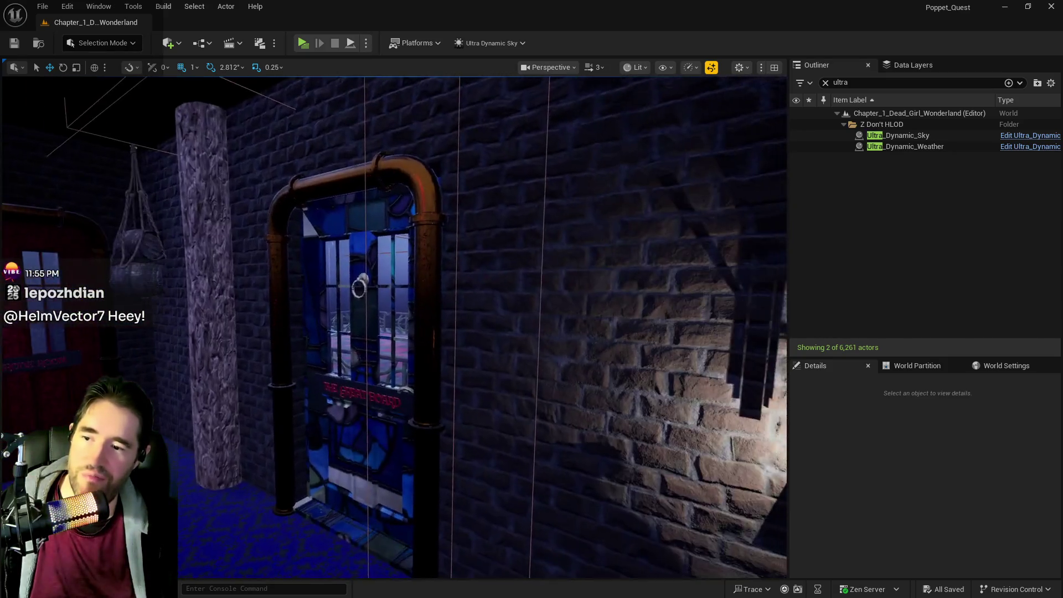
scroll(462, 208, down, 5)
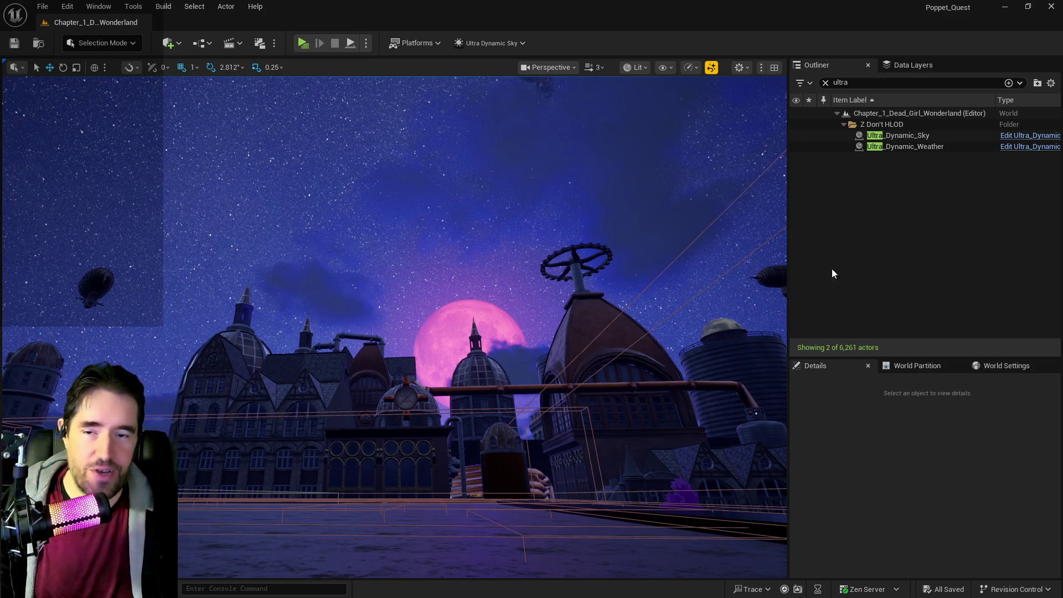
- Bring up the Data Layers list and scroll to its top
mouse_move(602, 367)
mouse_down()
mouse_move(602, 498)
mouse_move(602, 388)
mouse_move(602, 465)
mouse_move(620, 476)
mouse_move(604, 454)
mouse_move(622, 159)
mouse_move(611, 202)
mouse_up()
click(913, 64)
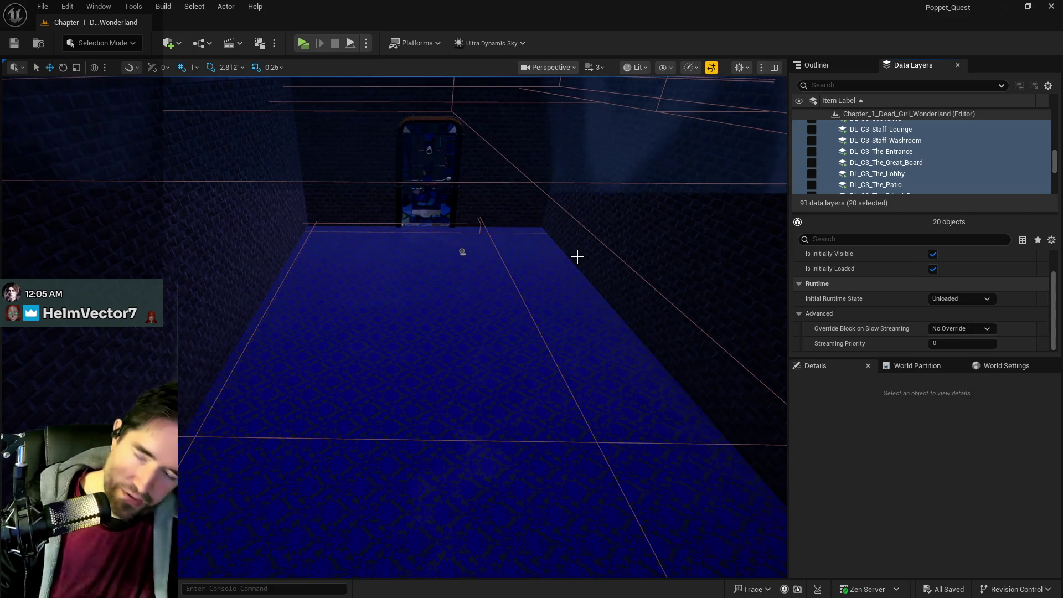
drag(621, 285, 621, 284)
drag(388, 380, 387, 380)
scroll(905, 168, up, 5)
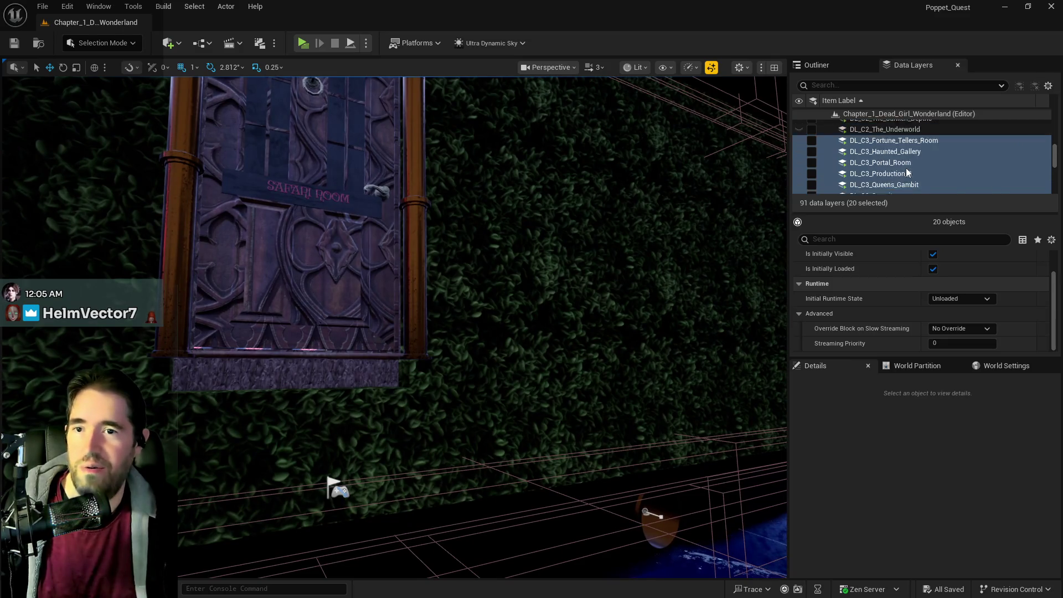
scroll(860, 168, up, 3)
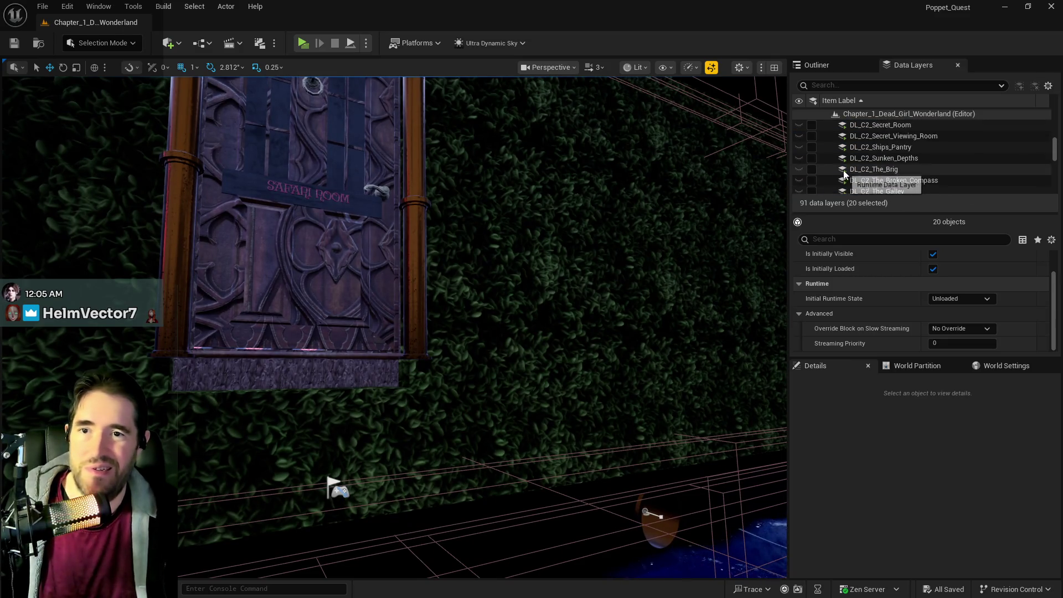
scroll(869, 165, up, 6)
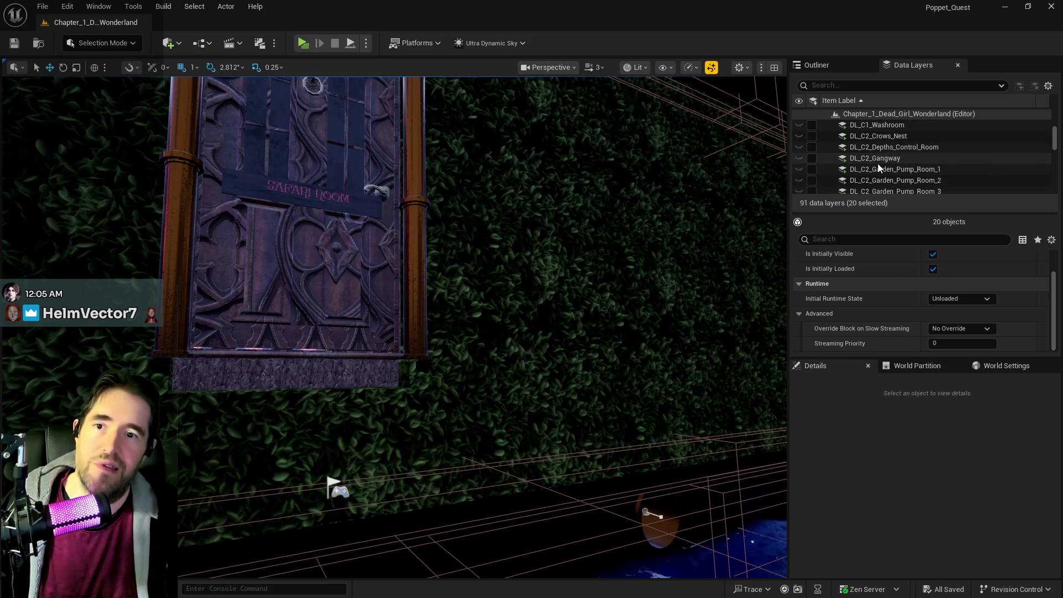
- Select 26 data layers starting at DL_C2_Crows_Nest and load them in the editor
click(878, 164)
click(882, 169)
scroll(882, 177, down, 3)
scroll(883, 176, down, 5)
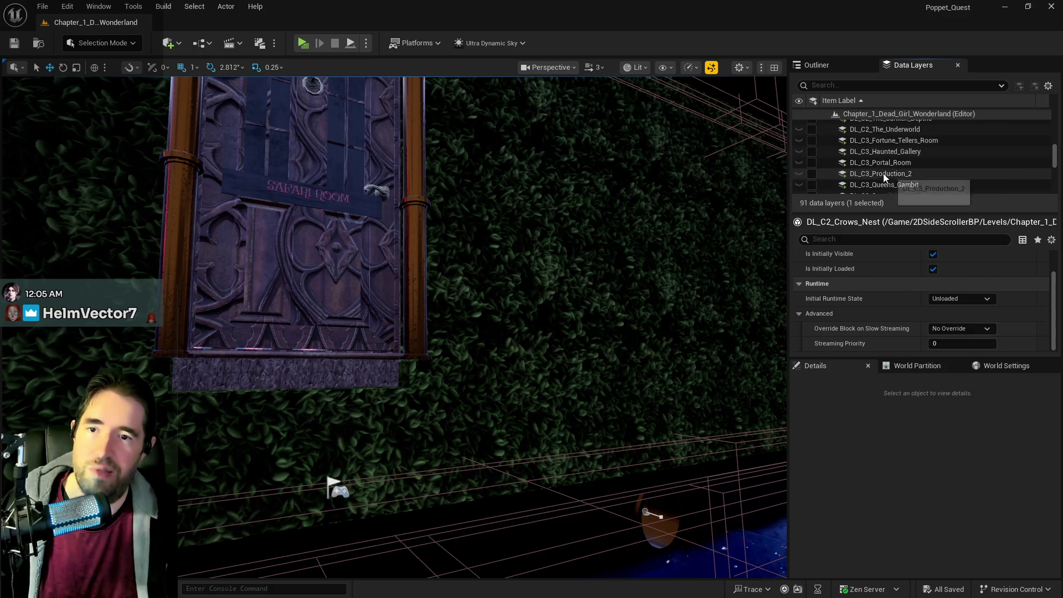
shift+click(885, 164)
click(812, 165)
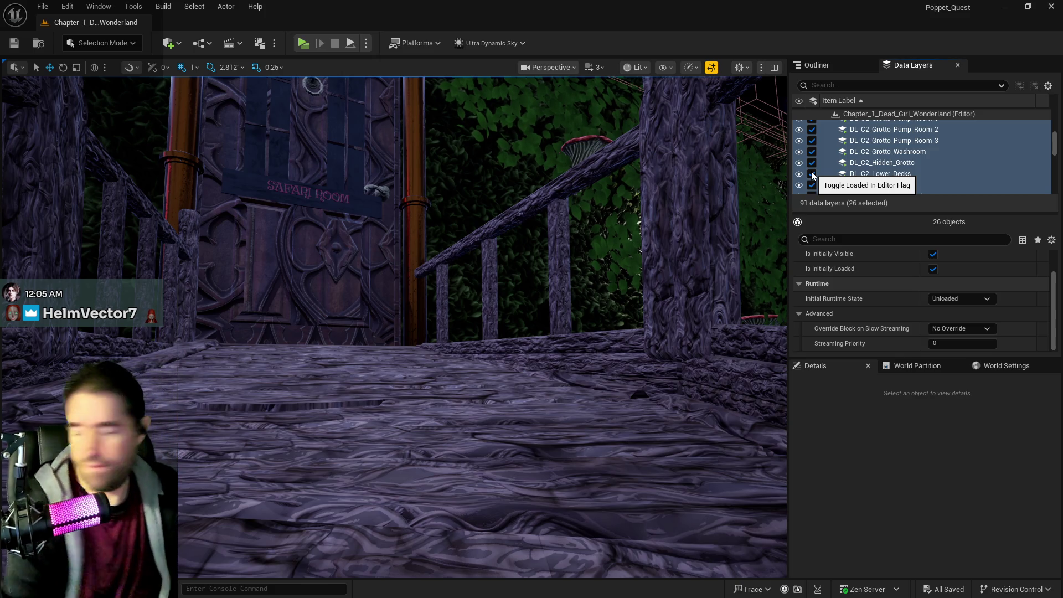
- Select the BP_CartoonWater_Sunken_Depths water actor and clear the Outliner's ultra filter
drag(731, 304, 775, 299)
drag(265, 210, 279, 202)
click(279, 203)
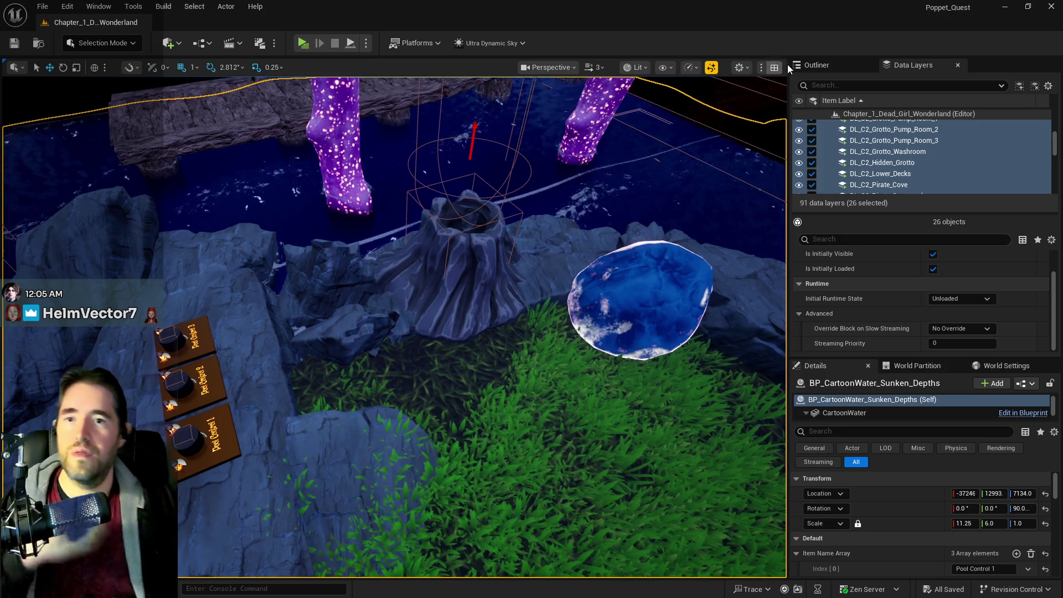
click(817, 64)
click(825, 82)
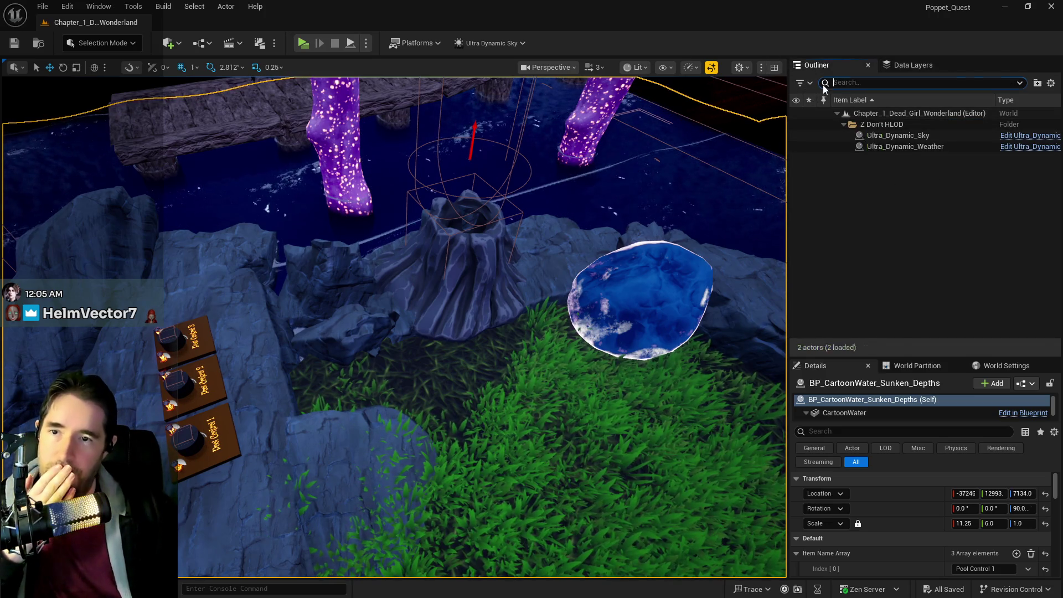
click(1003, 264)
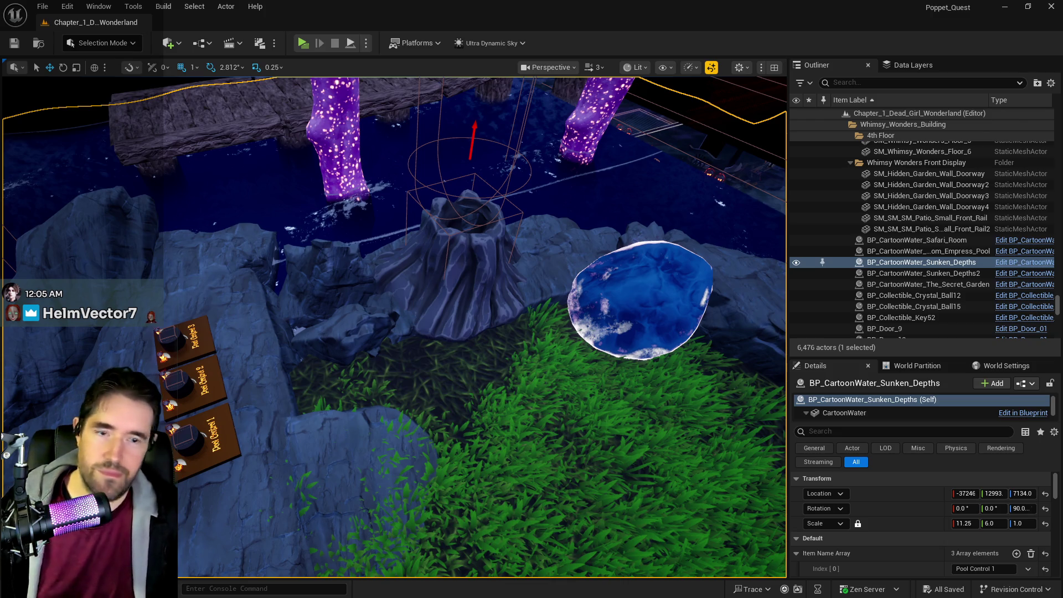
- Select Hidden_Grotto_Sunken_Depths_Pool and open its BP_Kill_Cube Blueprint, maximized
key(f)
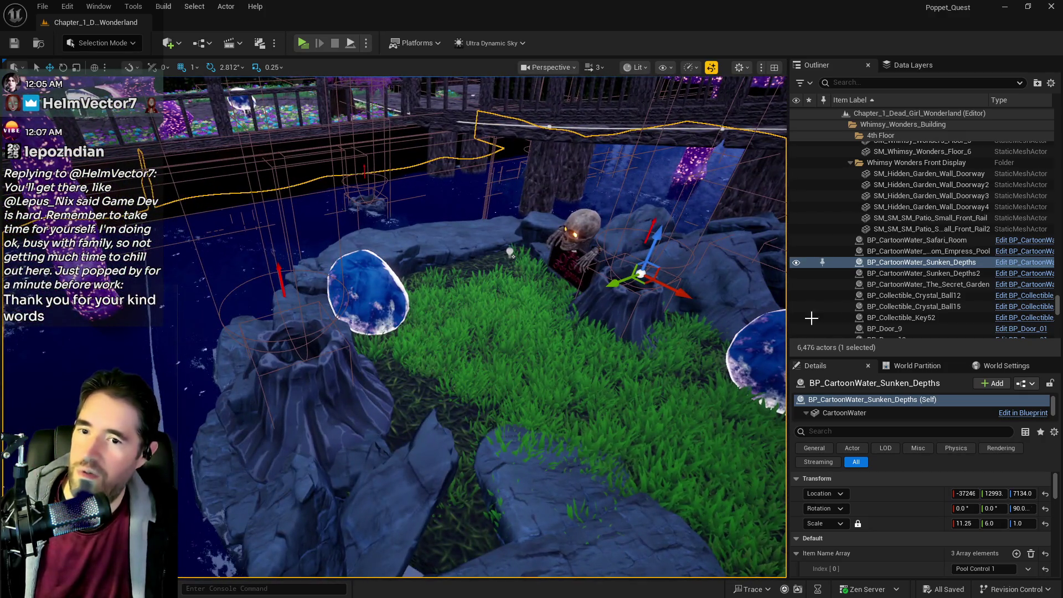
mouse_move(255, 348)
mouse_down()
mouse_move(361, 275)
mouse_move(255, 349)
mouse_up()
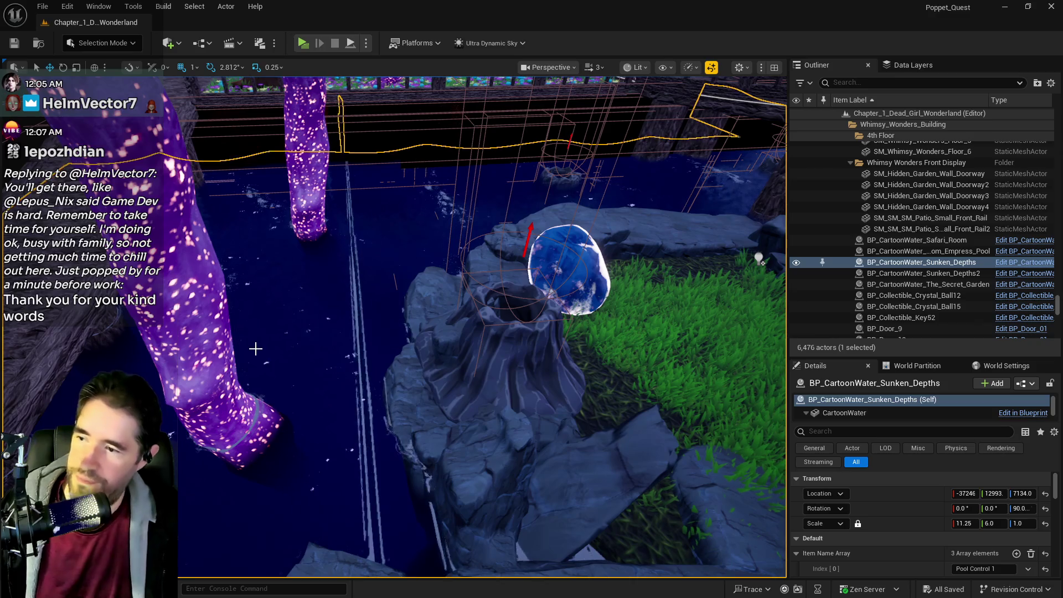
mouse_move(263, 338)
mouse_down()
mouse_move(277, 299)
mouse_move(263, 338)
mouse_up()
mouse_move(325, 256)
mouse_down()
mouse_move(333, 244)
mouse_move(315, 276)
mouse_move(321, 260)
mouse_move(343, 260)
mouse_up()
click(325, 256)
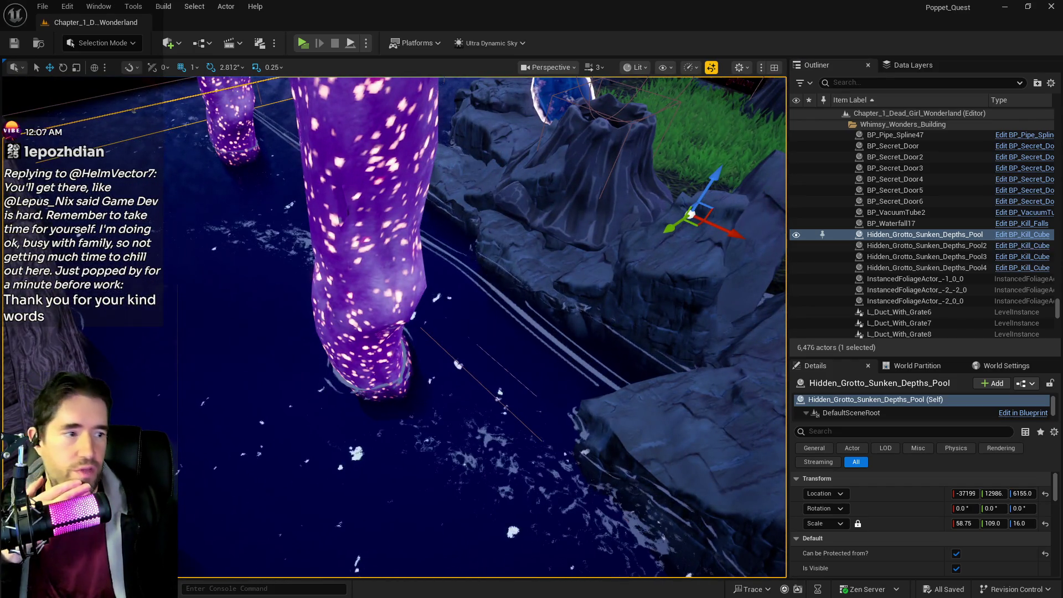
click(1022, 234)
double_click(745, 92)
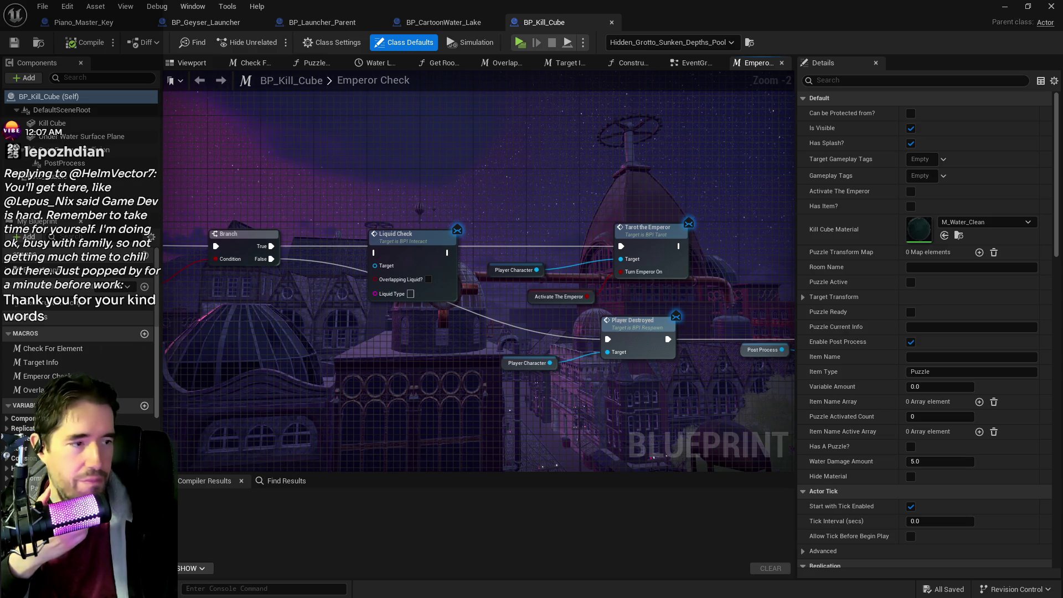
- Switch to the OBS Studio window showing the stream scenes and chat
key(alt+Tab)
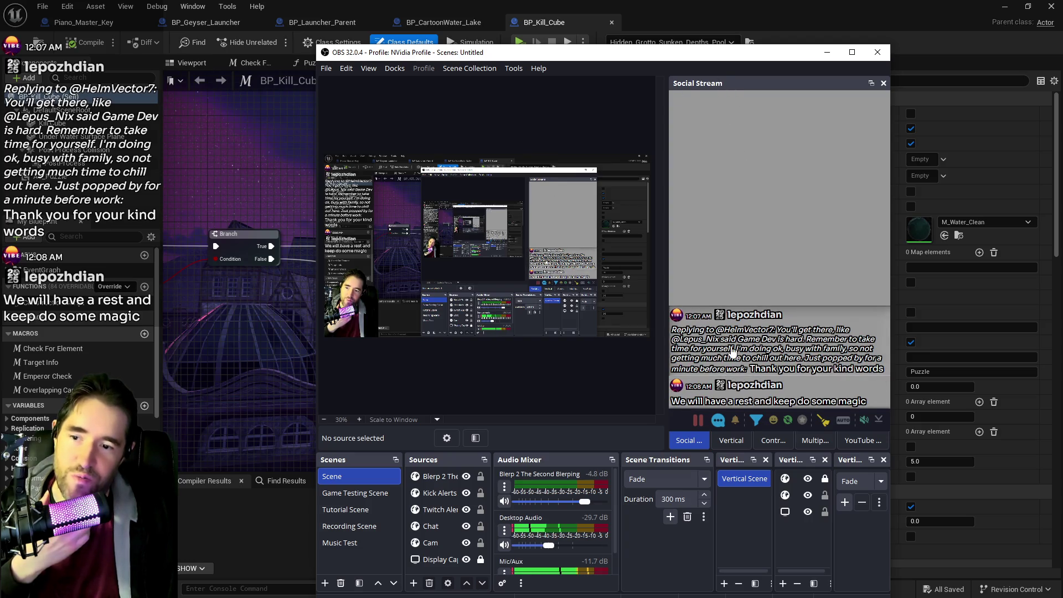
- Switch from OBS Studio back to the BP_Kill_Cube Emperor Check graph
key(alt+Tab)
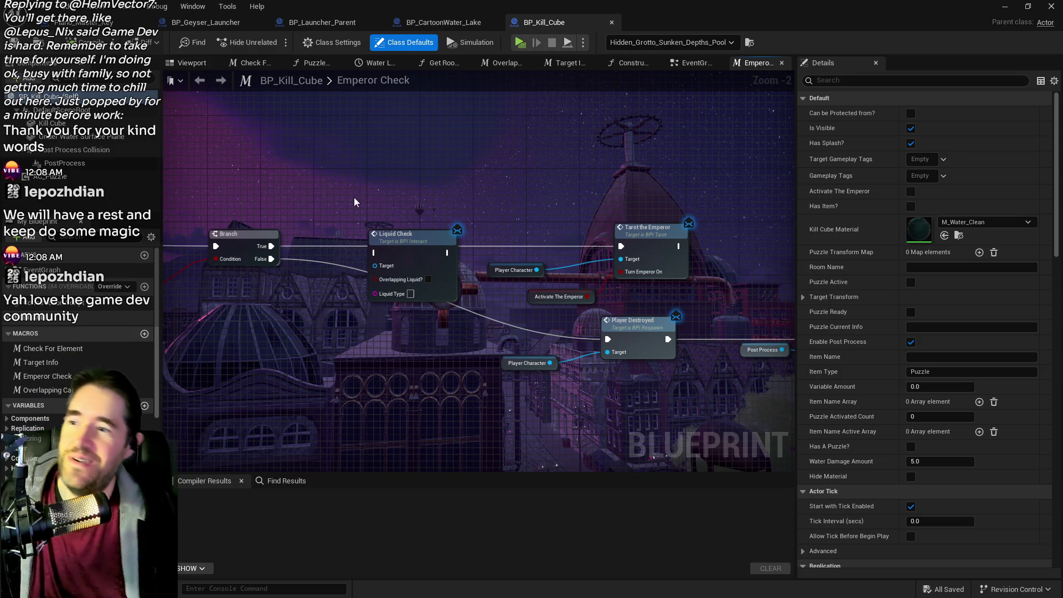
- Tick Overlapping Liquid? on the Liquid Check node and move it toward Tarot the Emperor
drag(391, 235, 391, 229)
drag(332, 263, 508, 303)
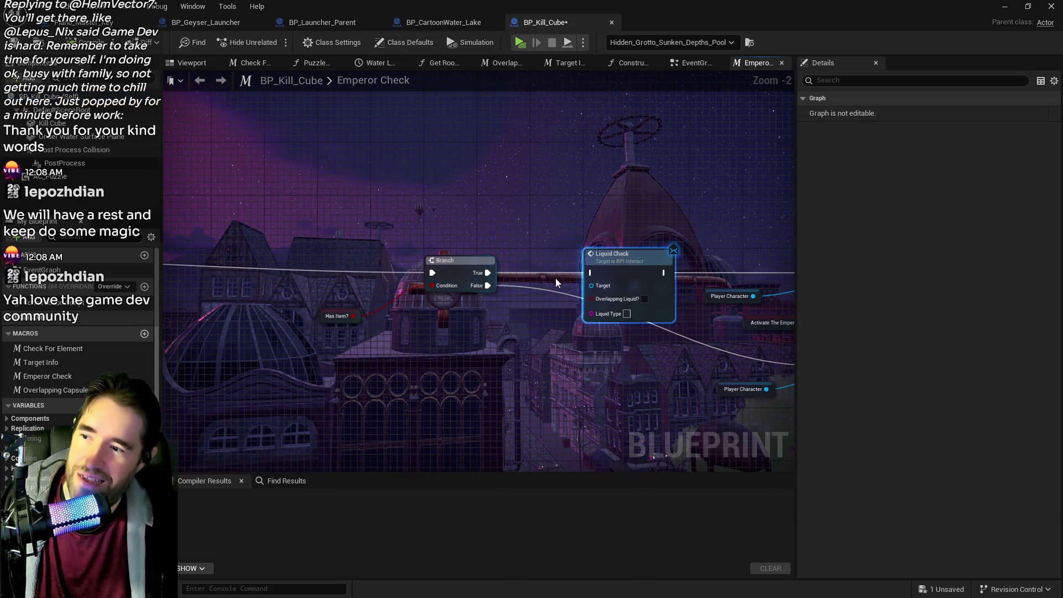
mouse_move(556, 278)
mouse_down()
mouse_move(764, 263)
mouse_move(512, 310)
mouse_up()
scroll(513, 310, down, 2)
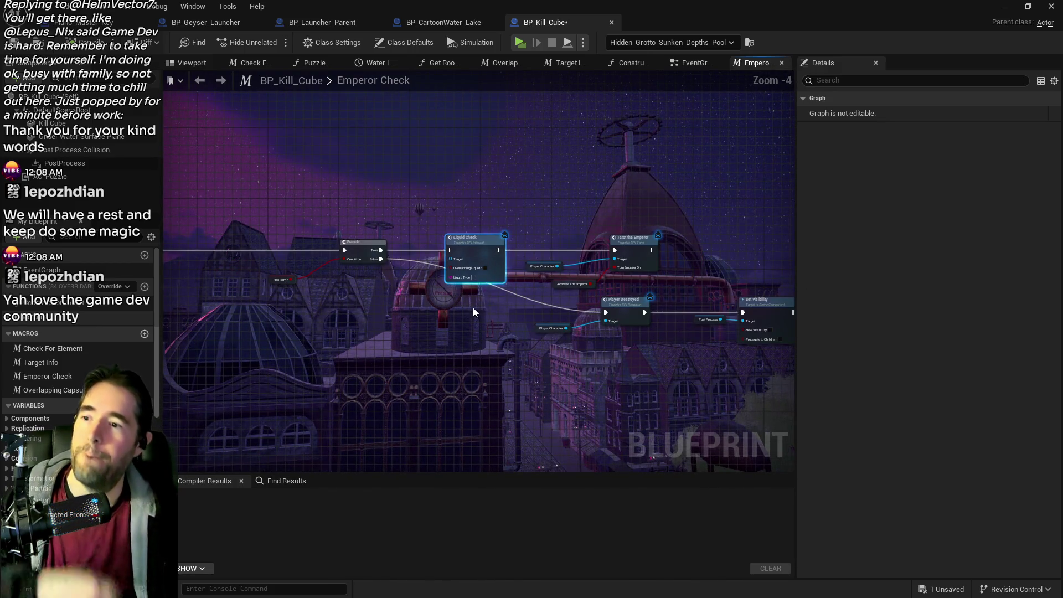
scroll(496, 264, up, 2)
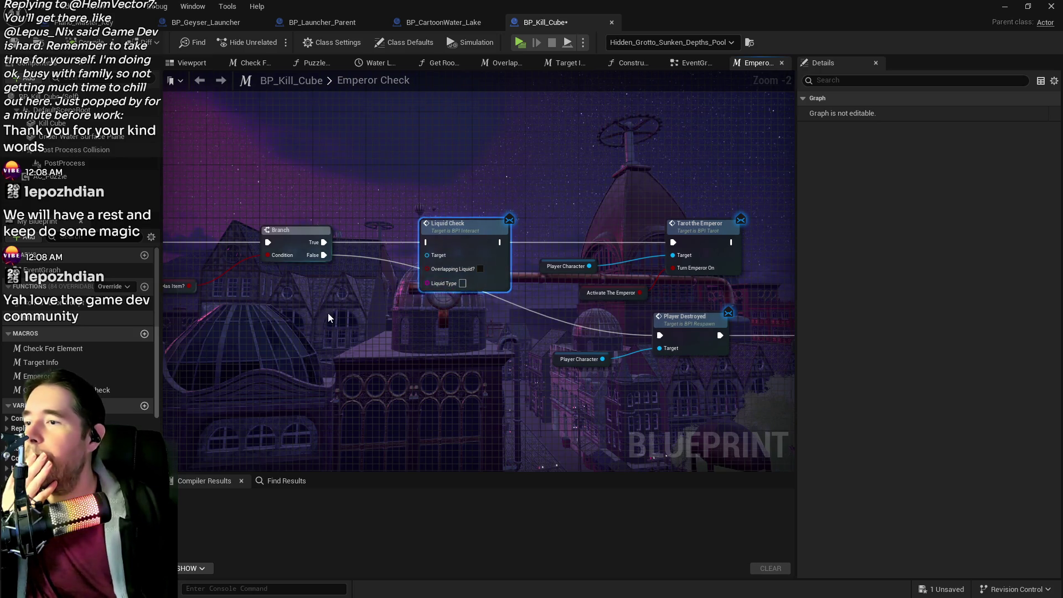
scroll(731, 255, up, 1)
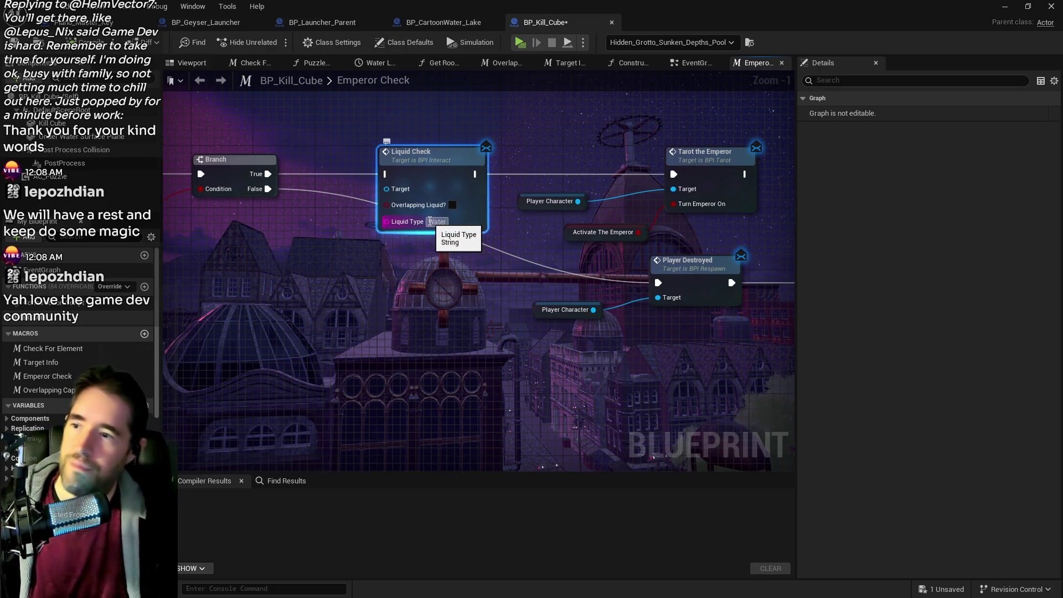
click(452, 205)
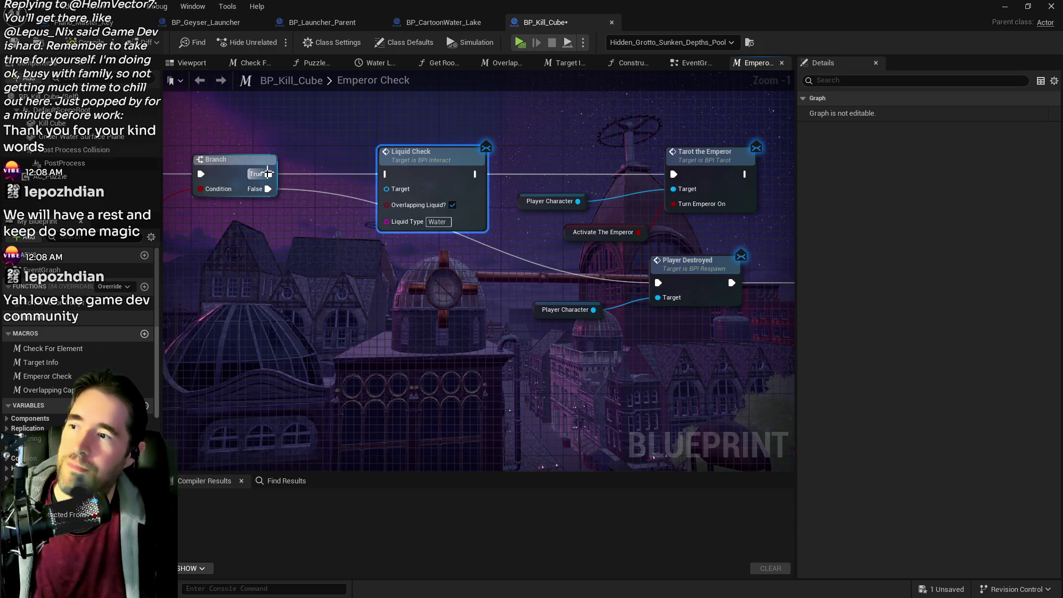
drag(415, 180, 673, 175)
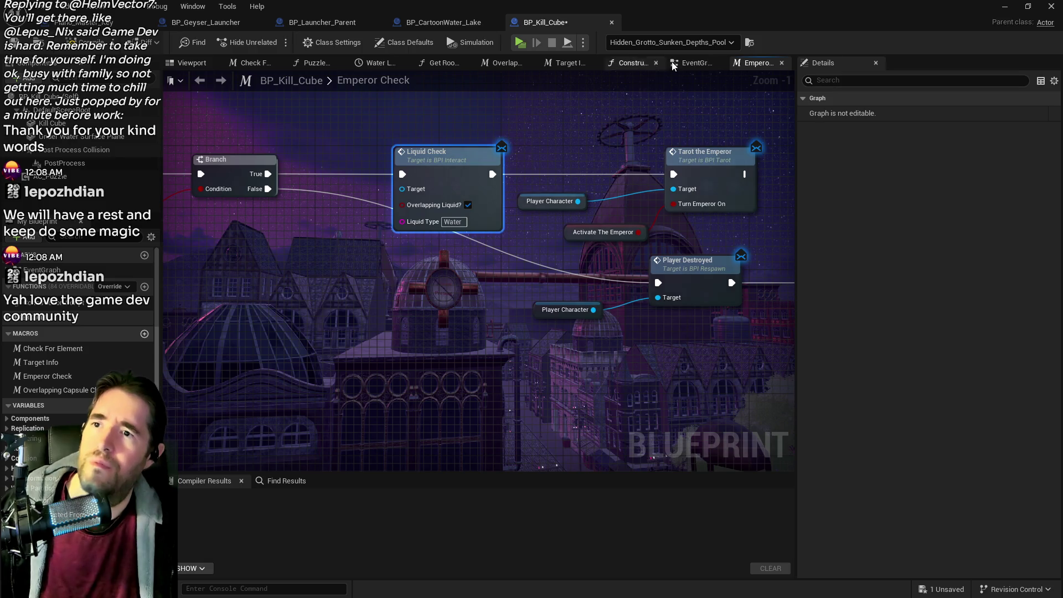
- Cut and paste the Activate The Emperor getter beside Liquid Check and wire it into Overlapping Liquid?
scroll(504, 147, down, 1)
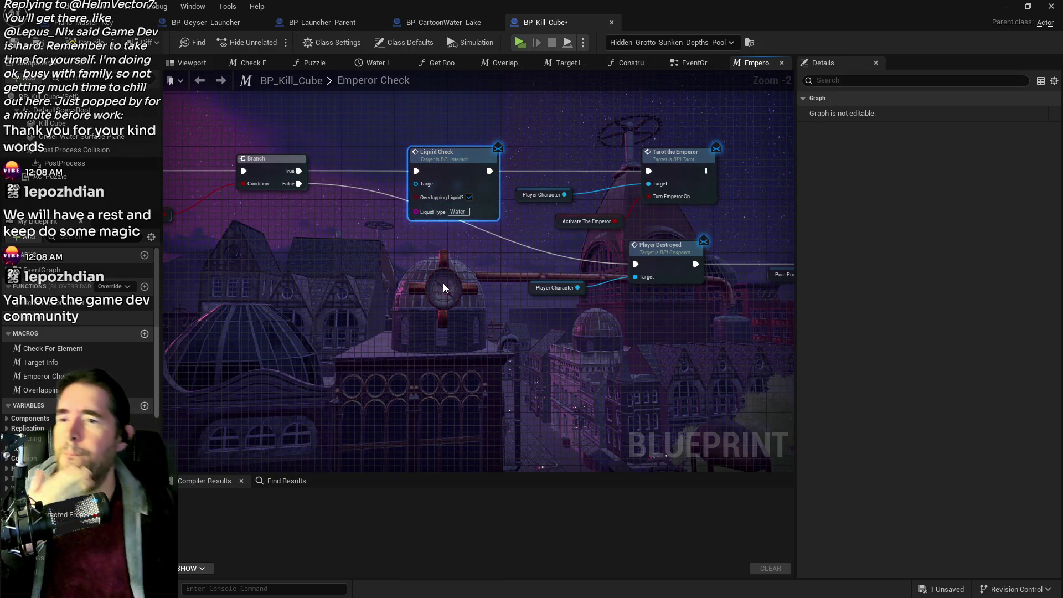
mouse_move(443, 283)
mouse_down()
mouse_move(653, 290)
mouse_move(676, 318)
mouse_move(371, 261)
mouse_up()
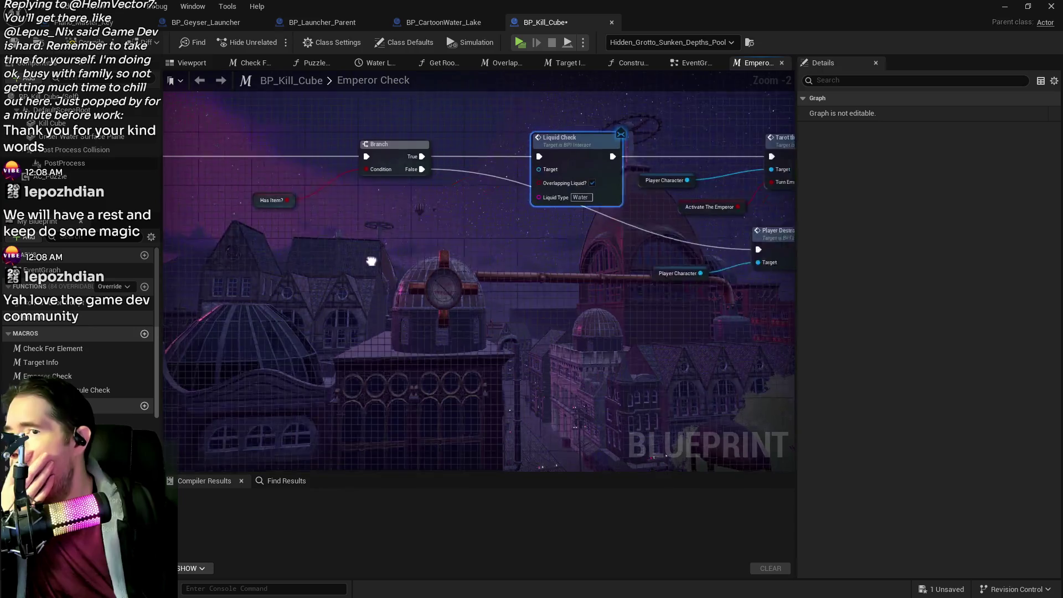
drag(649, 225, 467, 217)
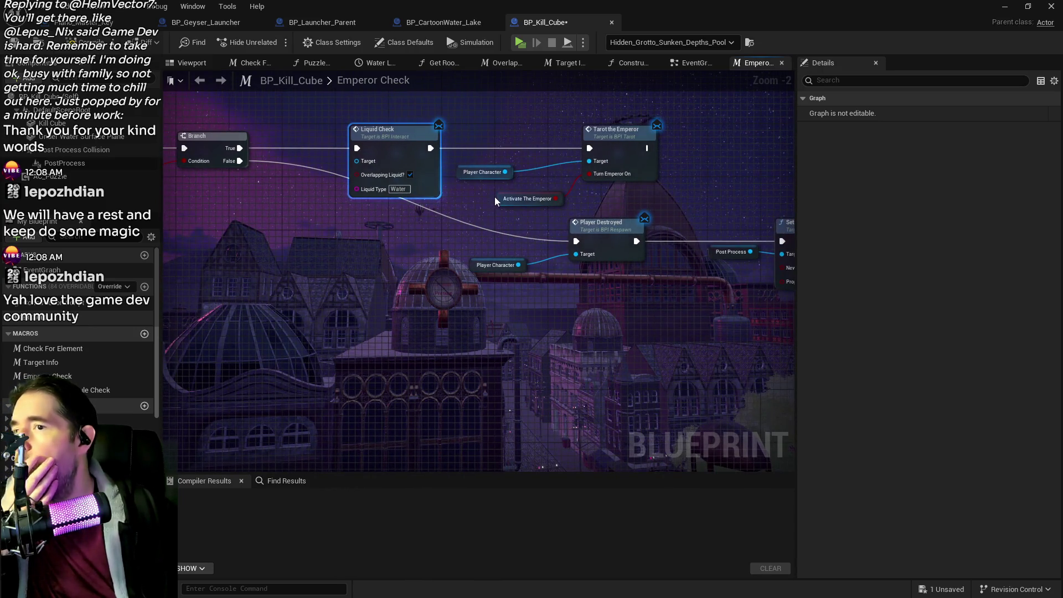
drag(485, 123, 633, 204)
mouse_move(411, 221)
mouse_down()
mouse_move(675, 256)
mouse_move(414, 240)
mouse_up()
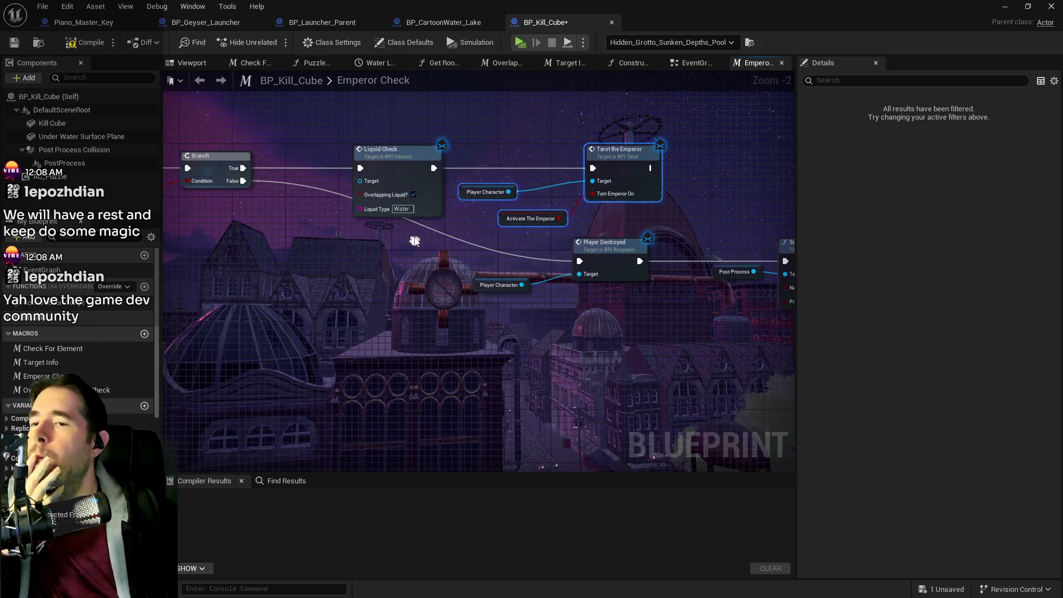
drag(453, 208, 479, 209)
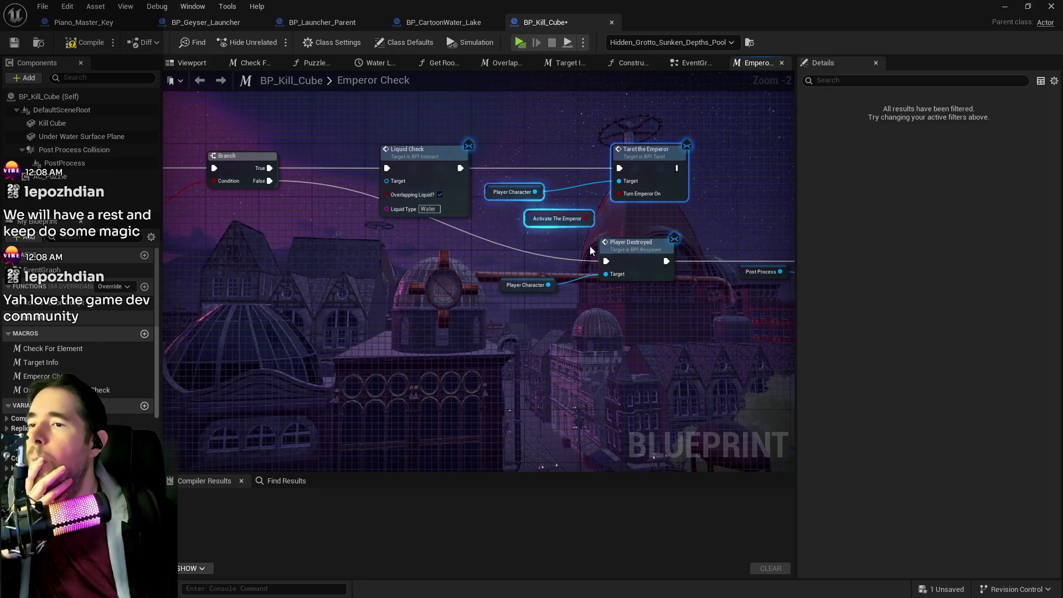
click(534, 223)
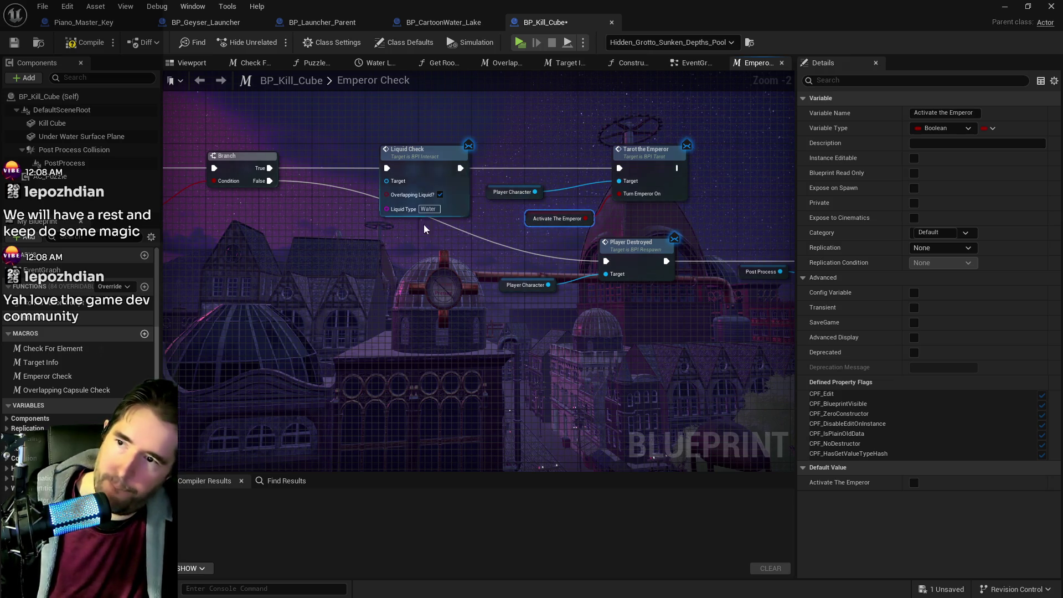
key(ctrl+x)
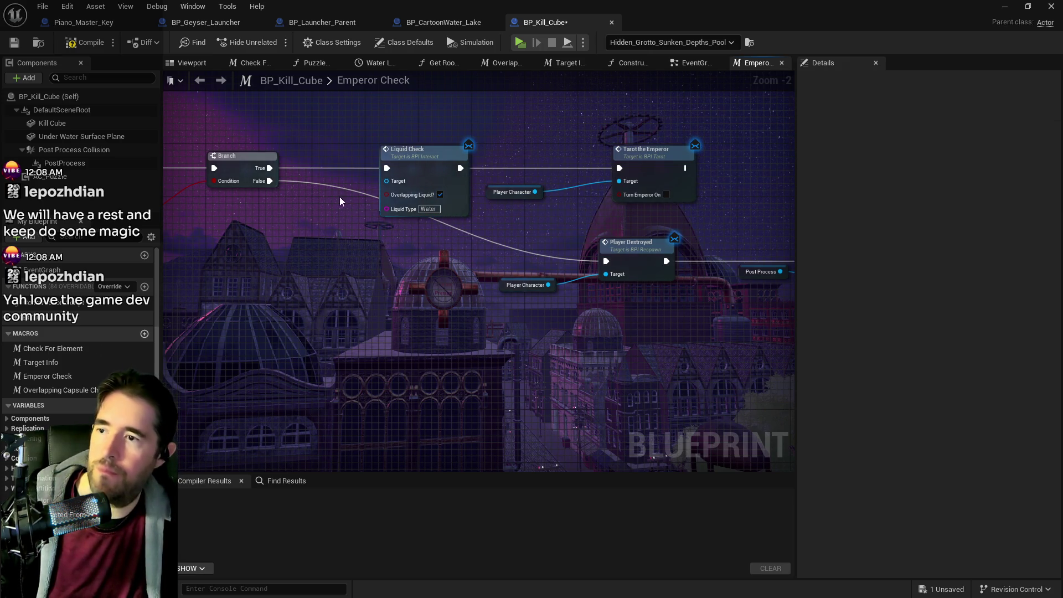
key(ctrl+v)
mouse_move(348, 207)
mouse_down()
mouse_move(326, 201)
mouse_move(388, 195)
mouse_up()
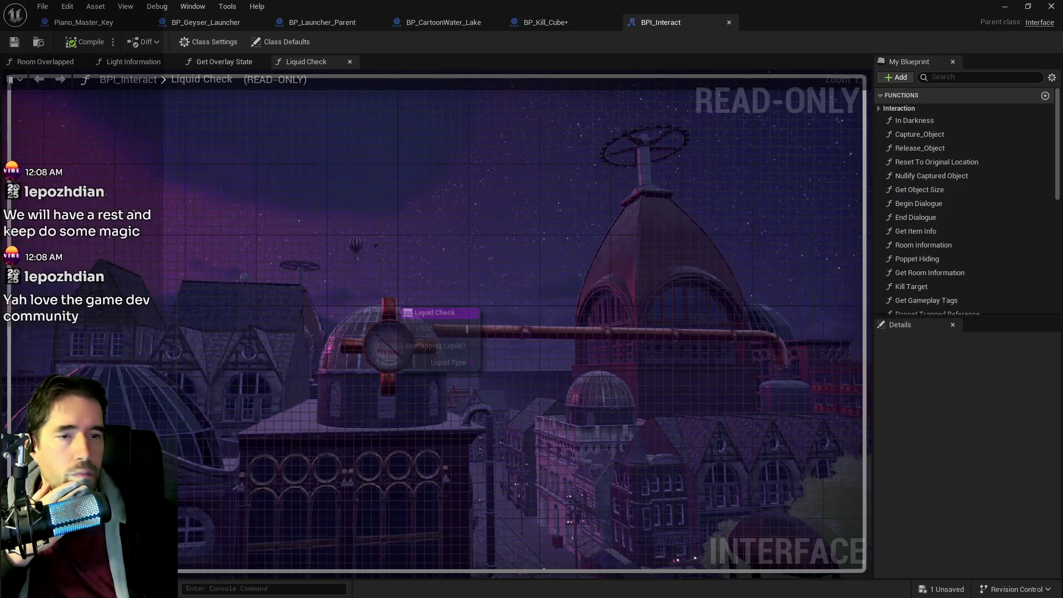
- Add an Actor input named Overlapping Liquid to the Liquid Check interface function
scroll(944, 274, down, 10)
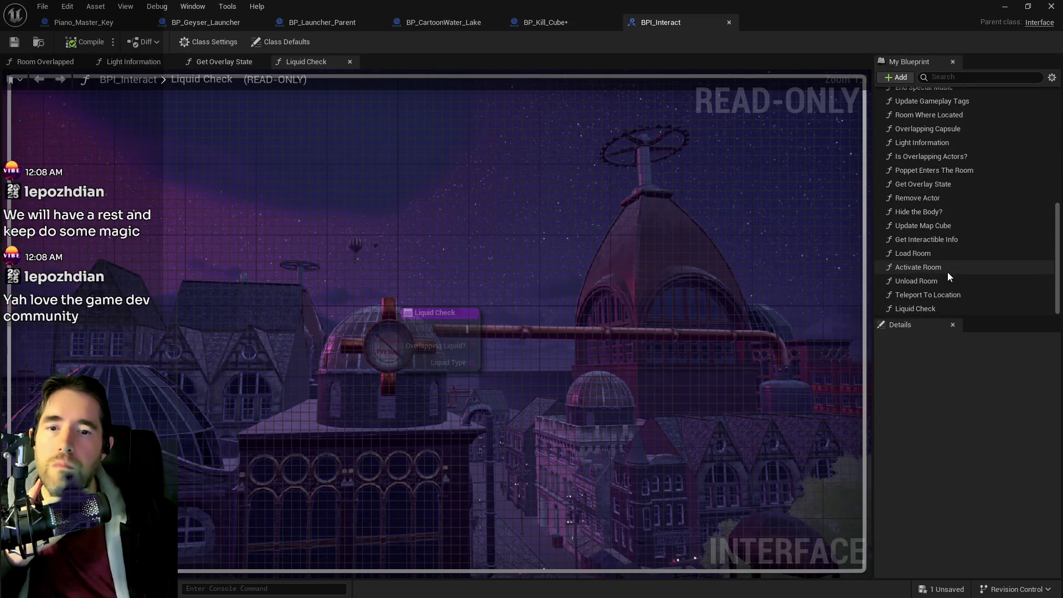
click(920, 307)
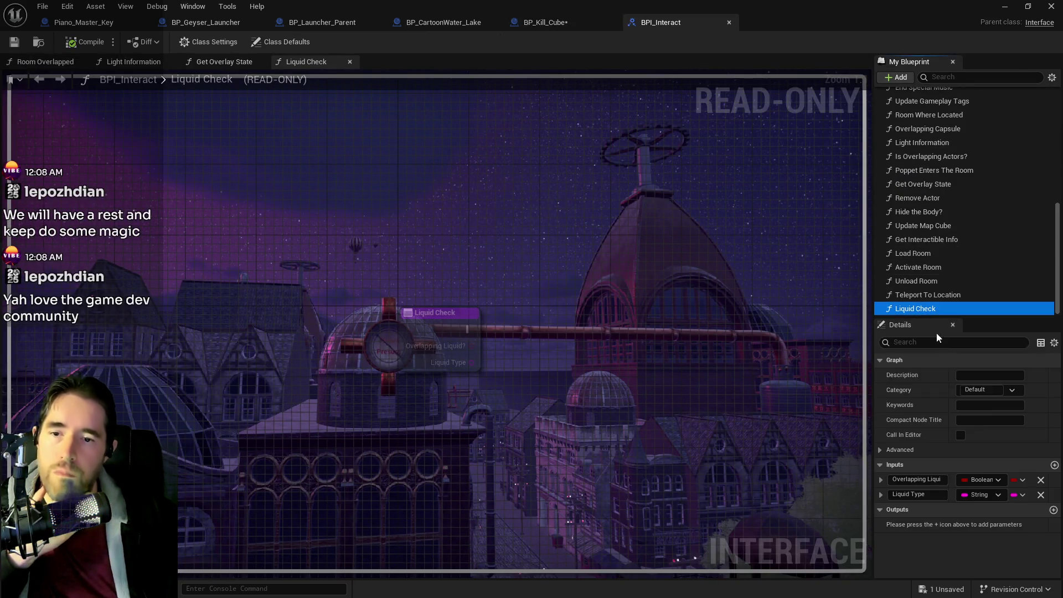
click(1045, 467)
click(1053, 466)
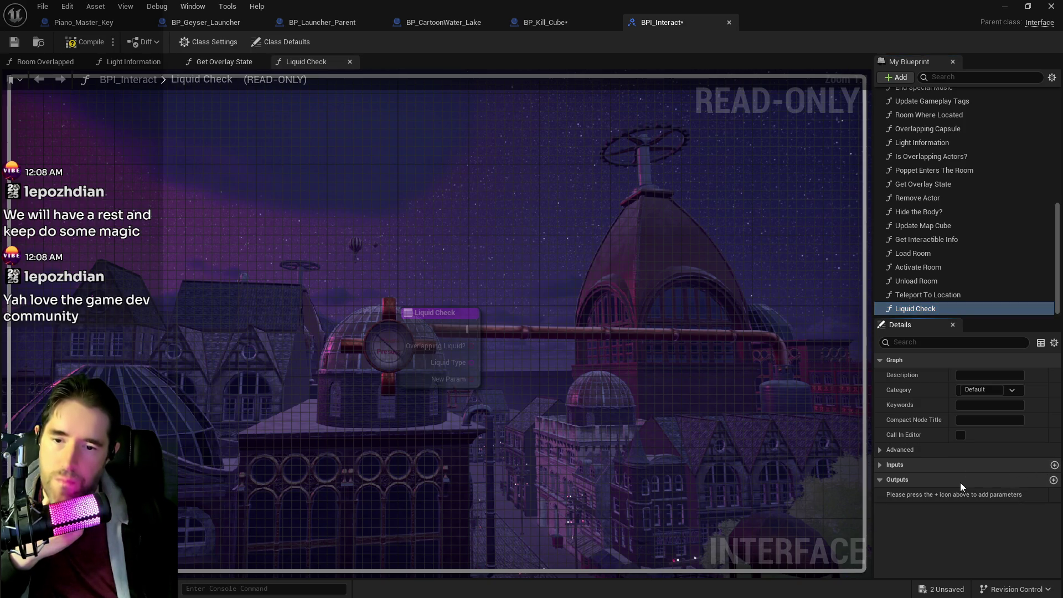
click(875, 467)
click(966, 510)
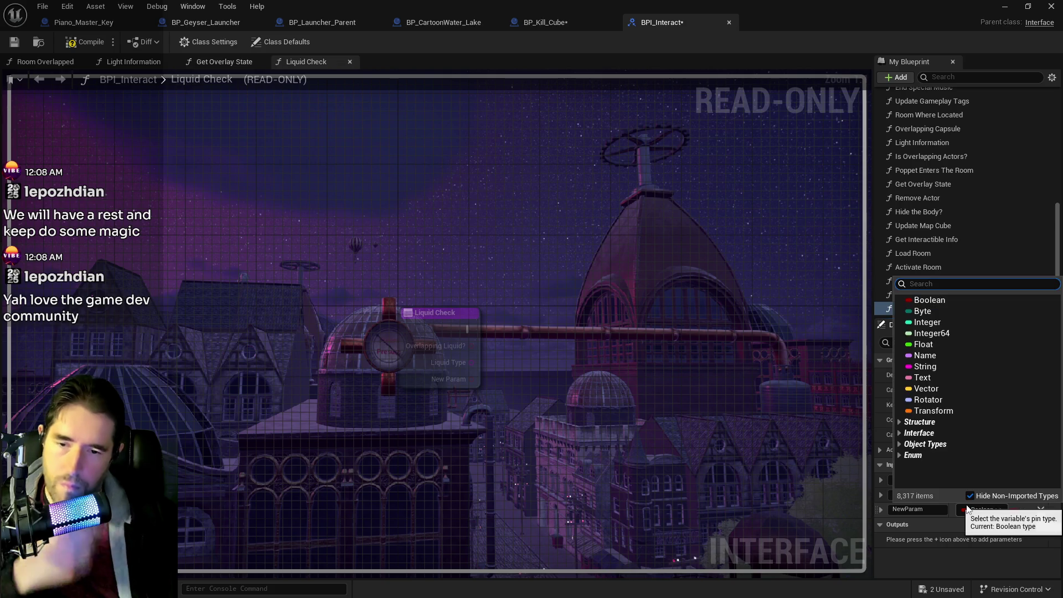
text(actor)
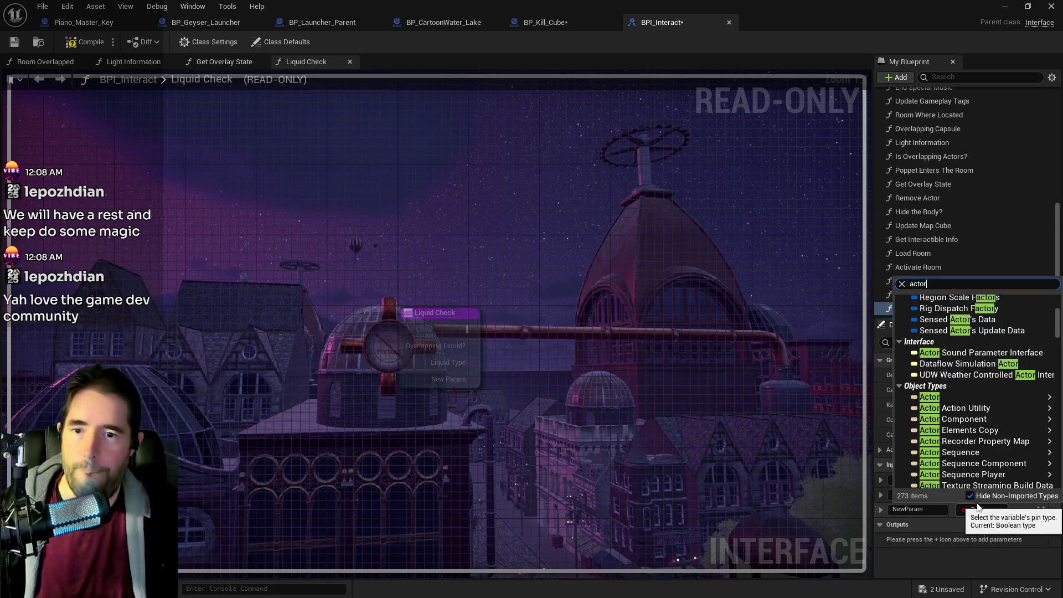
mouse_move(936, 397)
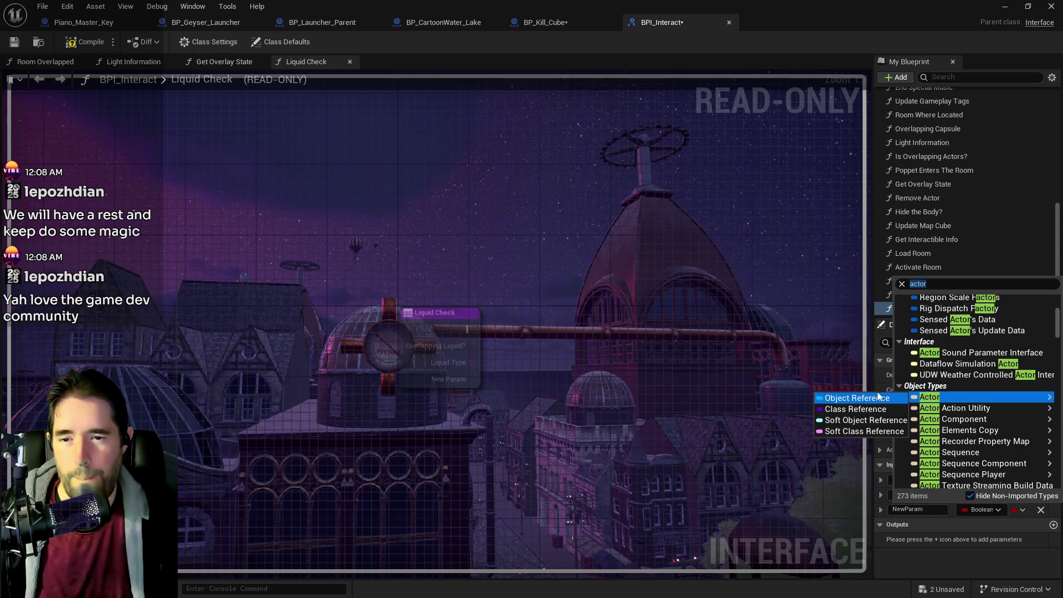
click(878, 397)
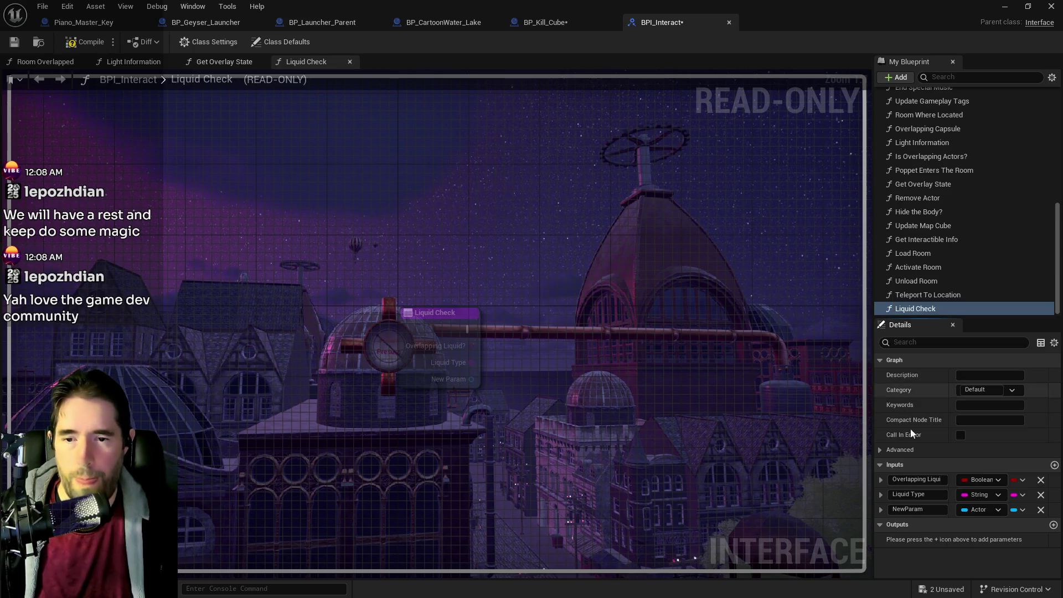
click(881, 510)
drag(901, 509, 892, 509)
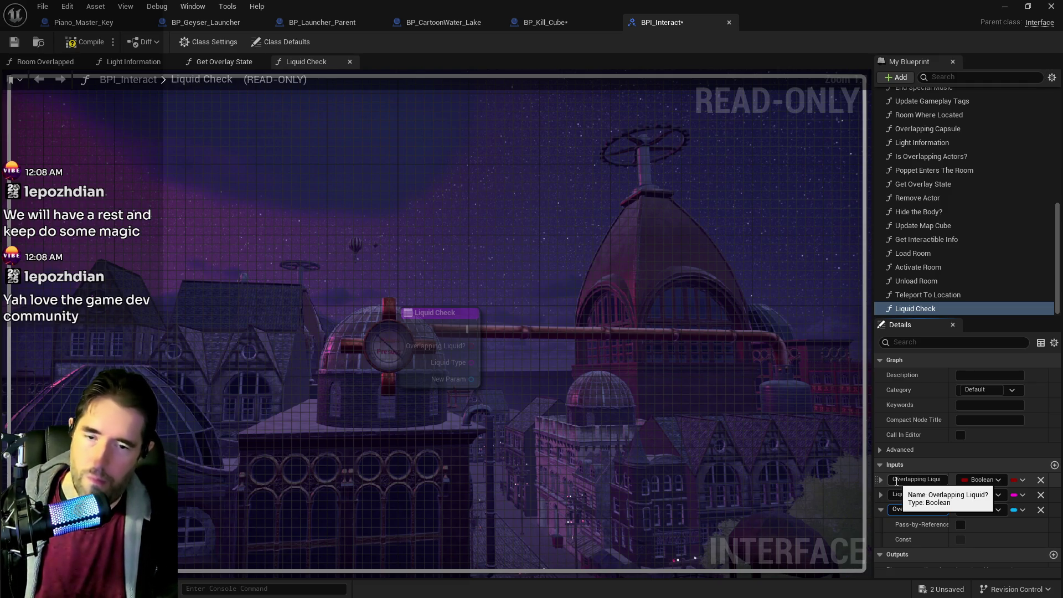
text(rlapping Li)
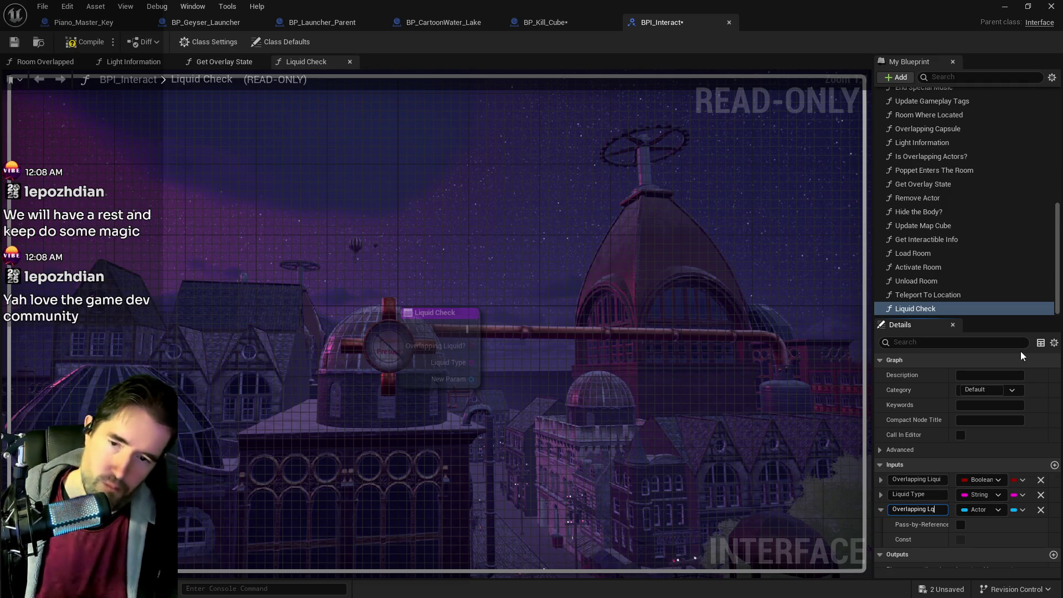
text(quid)
key(Return)
- Compile and save BPI_Interact, then return to BP_Kill_Cube
click(84, 43)
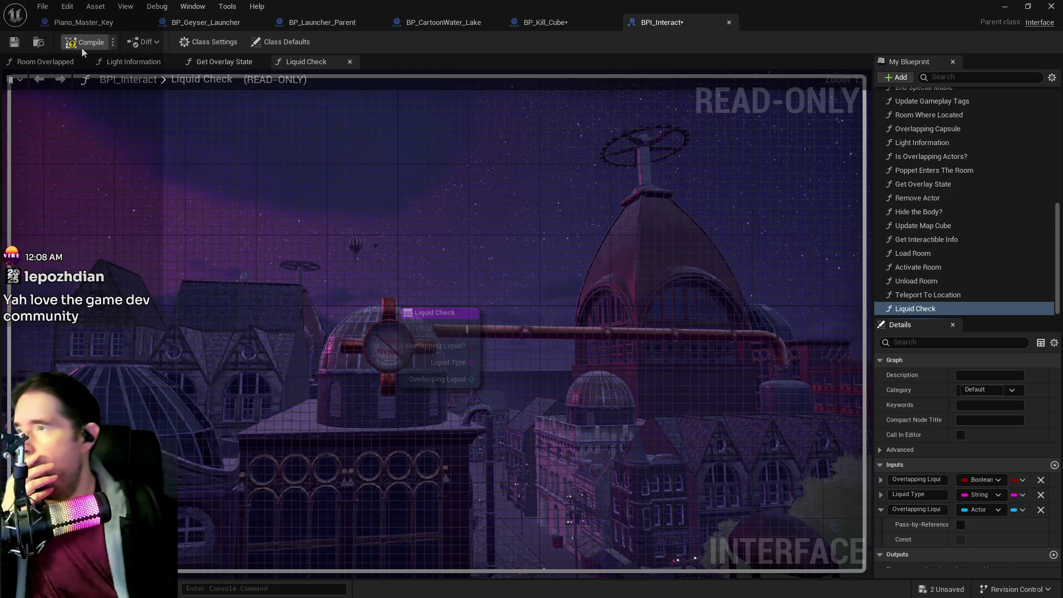
click(15, 44)
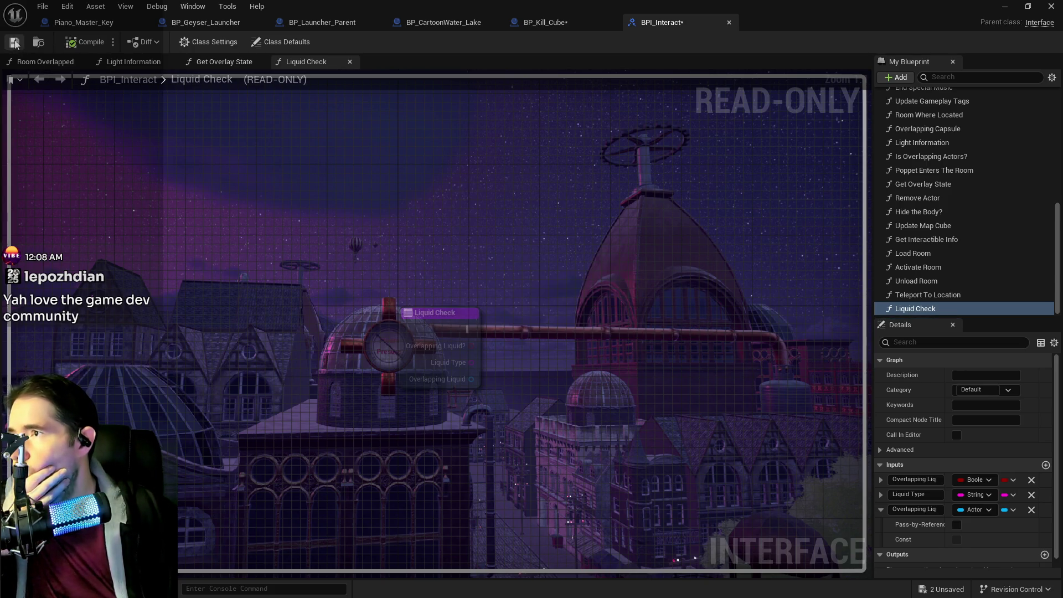
click(541, 25)
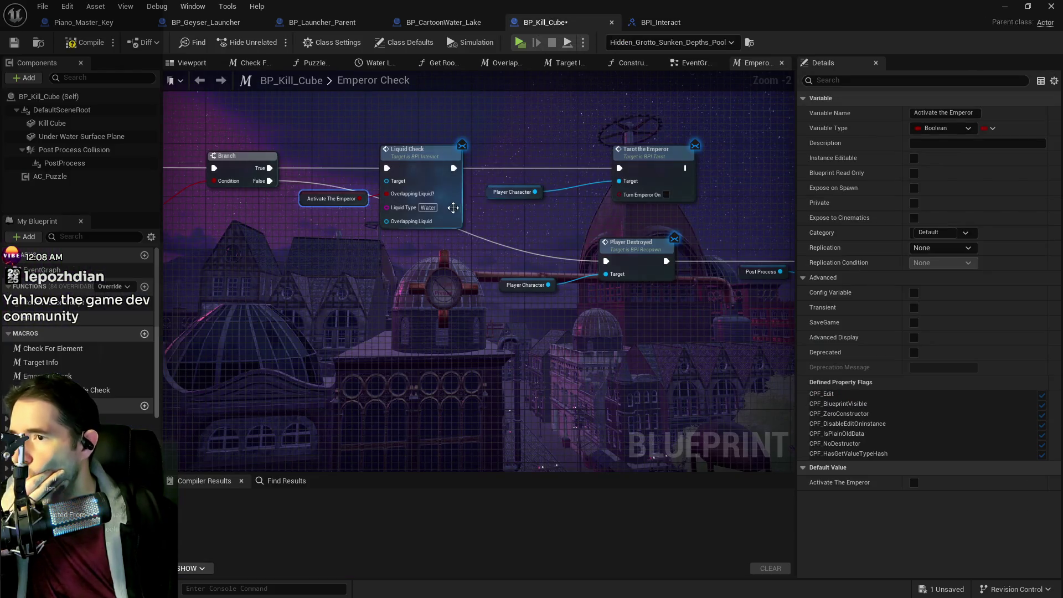
- Delete the Player Character and Tarot the Emperor nodes and minimize the BP_Kill_Cube editor
drag(499, 146, 642, 196)
key(Delete)
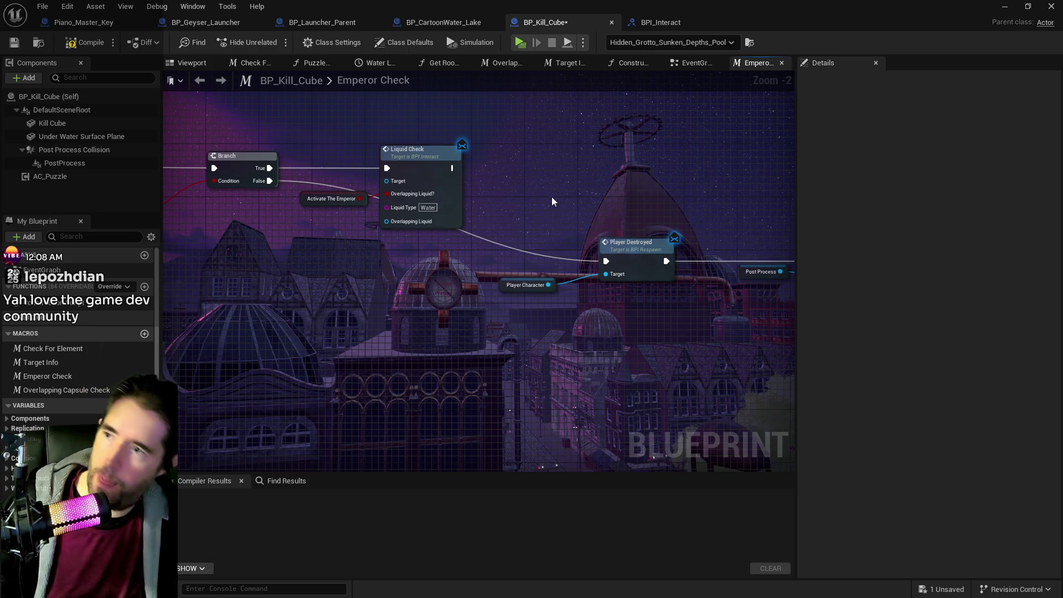
key(super+Down)
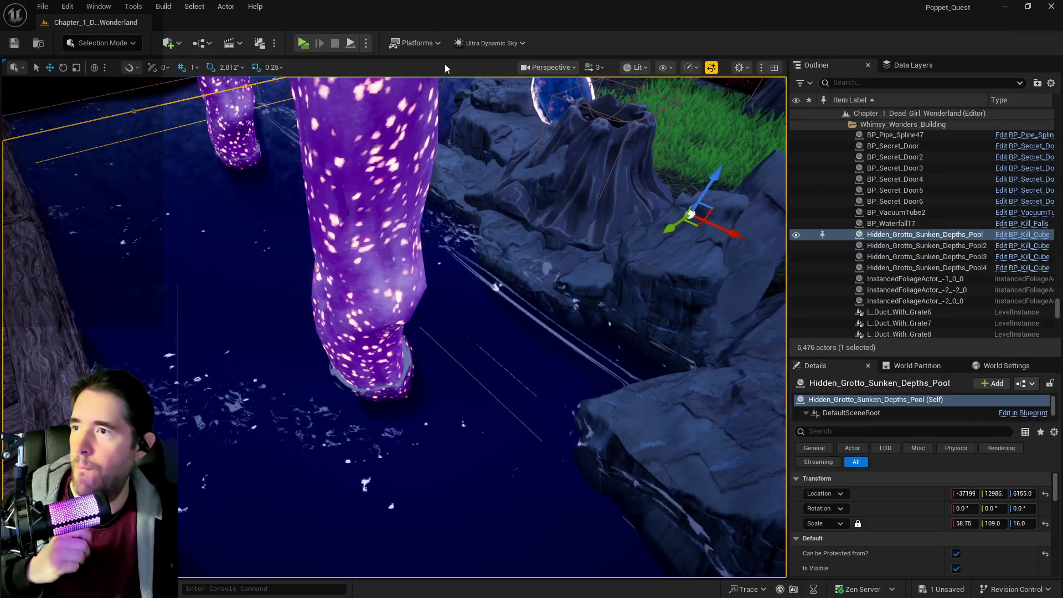
- Open the BP_Poppet pawn Blueprint from the Blueprints menu's GameMode section
click(207, 45)
mouse_move(310, 161)
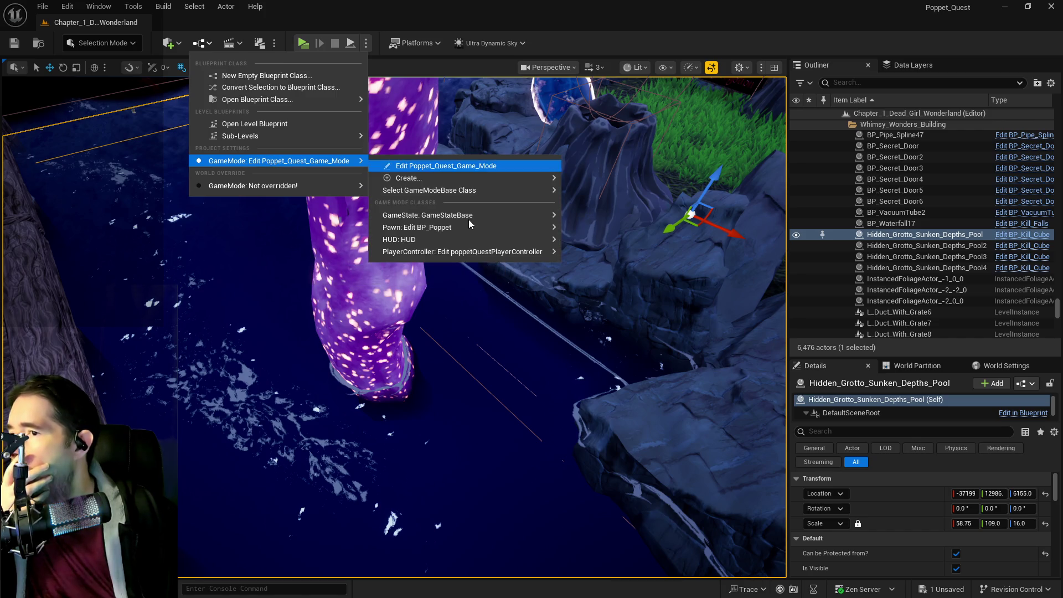
mouse_move(478, 229)
click(575, 232)
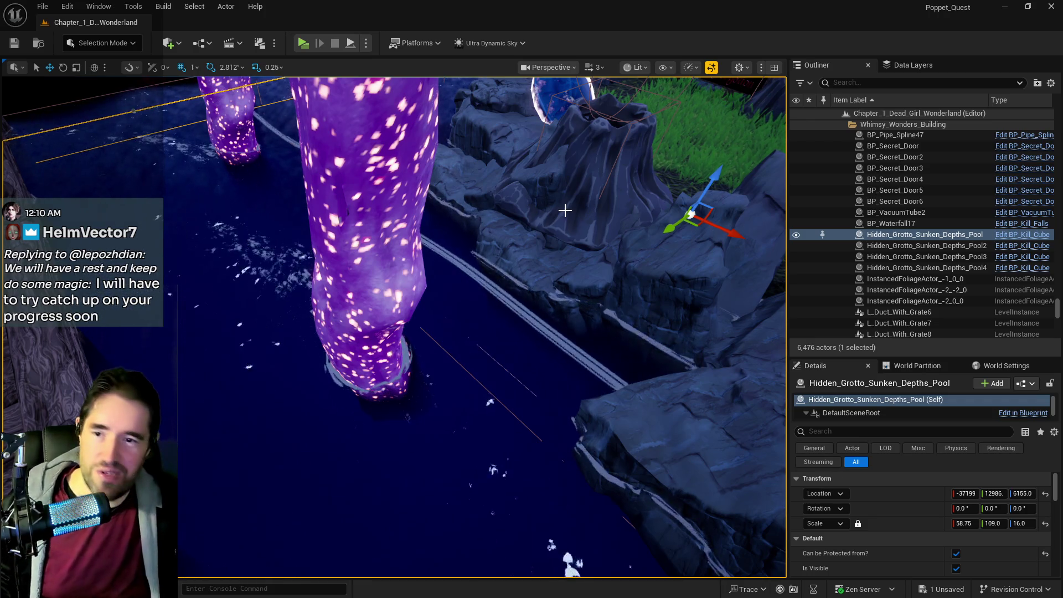
key(alt+Tab)
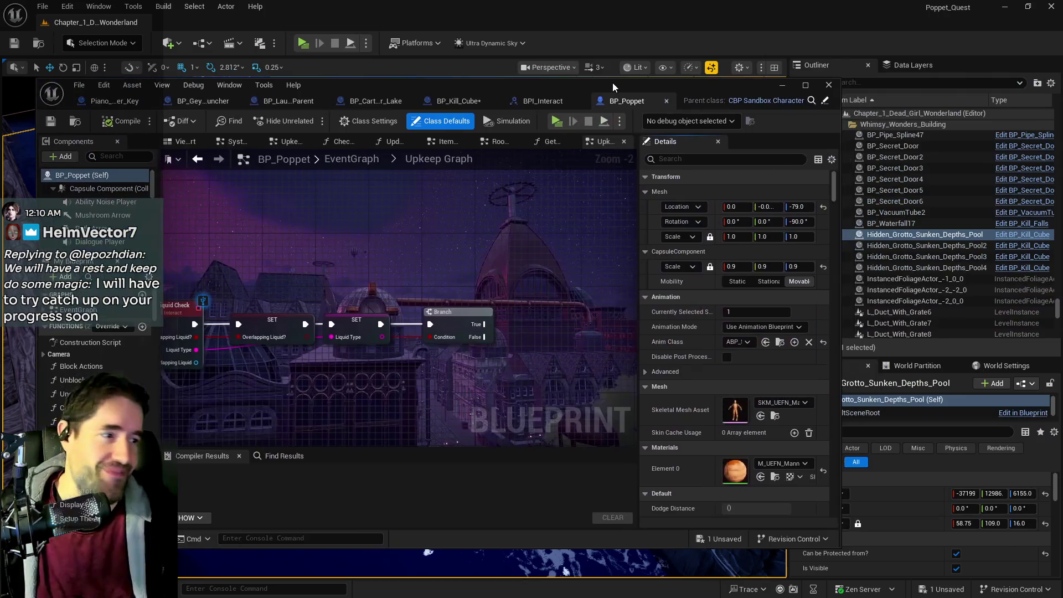
- Maximize BP_Poppet and shift the SET and Branch nodes to make room
double_click(629, 81)
mouse_move(611, 281)
mouse_down()
mouse_move(700, 298)
mouse_move(563, 261)
mouse_move(608, 215)
mouse_move(690, 214)
mouse_up()
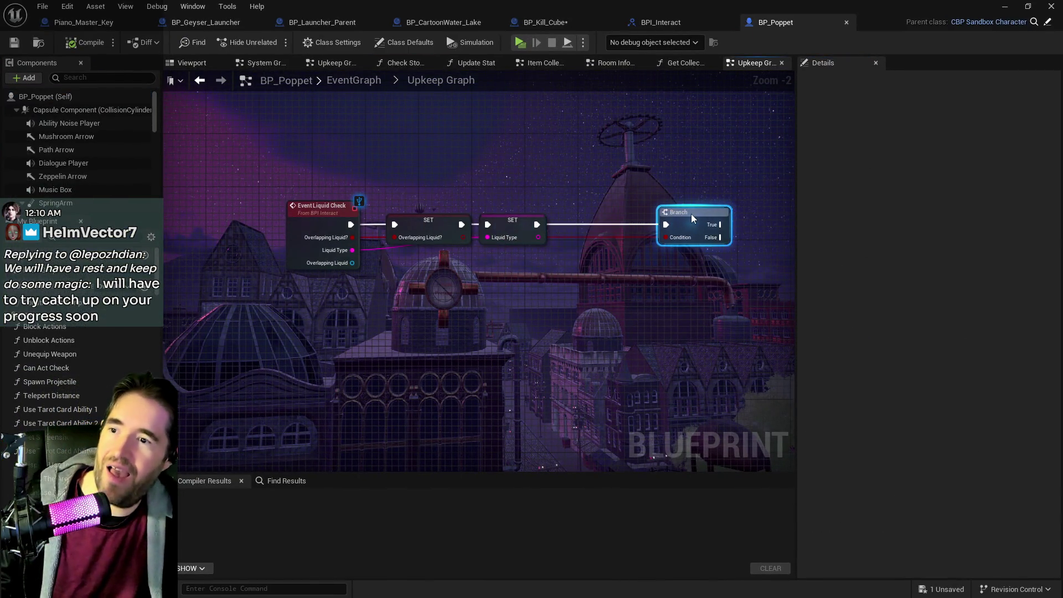
drag(549, 248, 424, 208)
mouse_move(504, 218)
mouse_down()
mouse_move(562, 265)
mouse_move(618, 286)
mouse_move(576, 228)
mouse_up()
click(518, 220)
drag(690, 219, 584, 222)
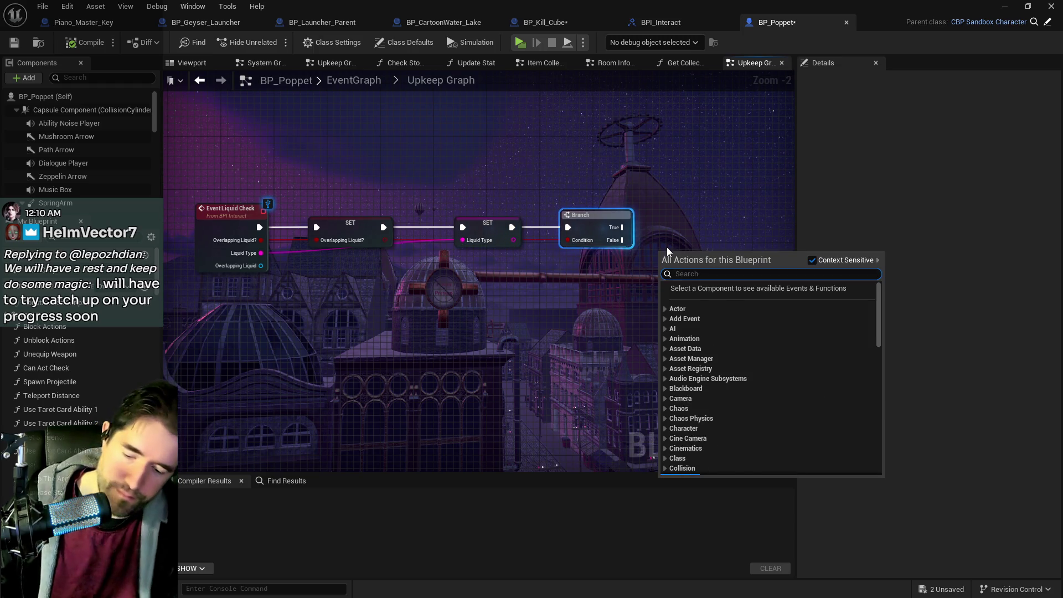
- Add a Get Liquid Type node feeding a new Switch on String node
text(get liquid)
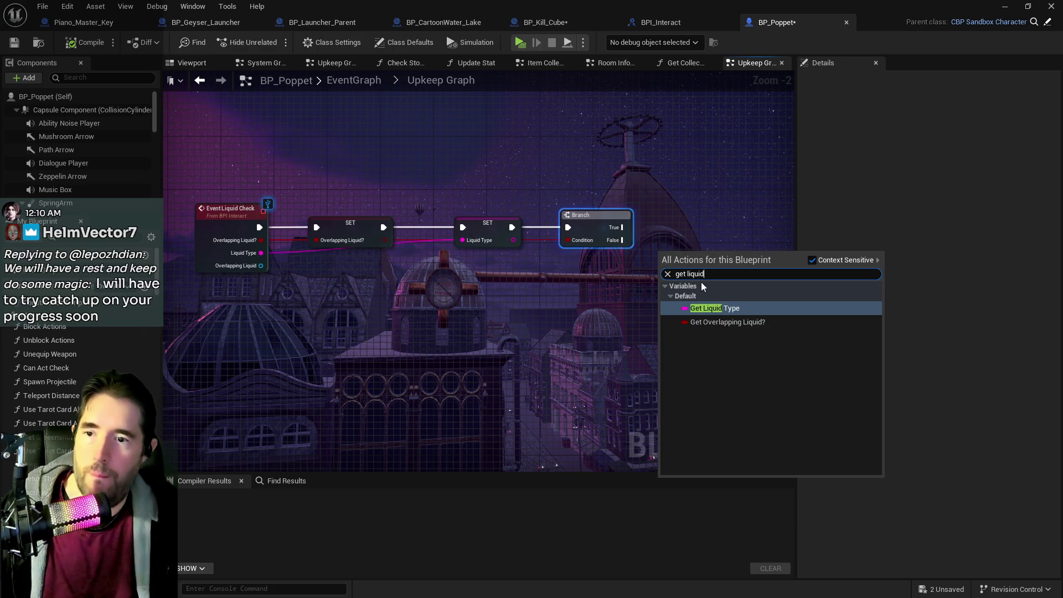
click(714, 308)
drag(547, 252, 593, 223)
text(switch)
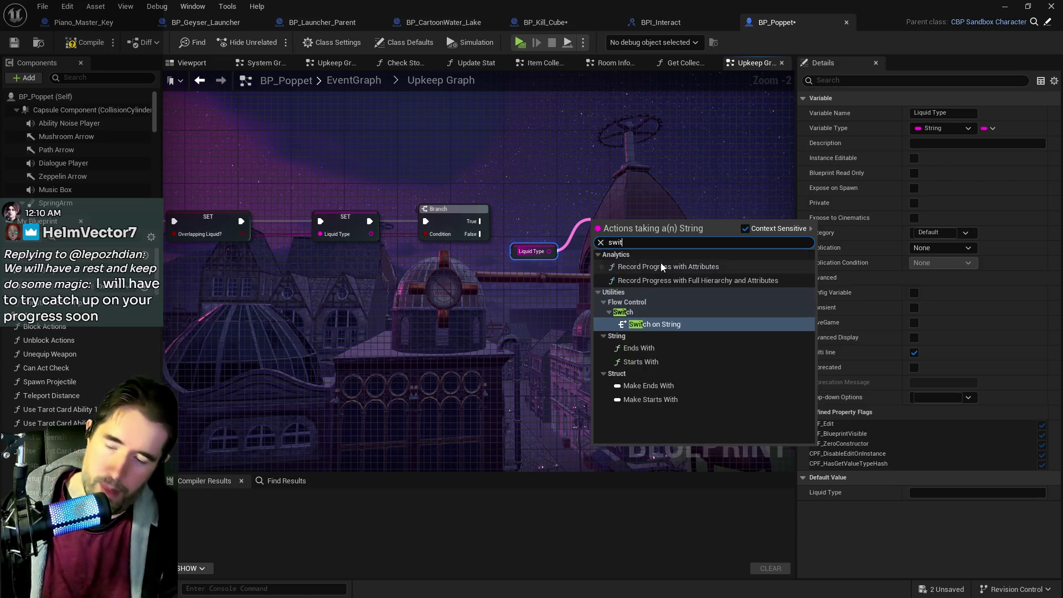
click(656, 281)
- Rearrange the Liquid Type, Switch on String, Branch and setter nodes around Event Liquid Check
drag(609, 210, 640, 185)
drag(525, 251, 558, 224)
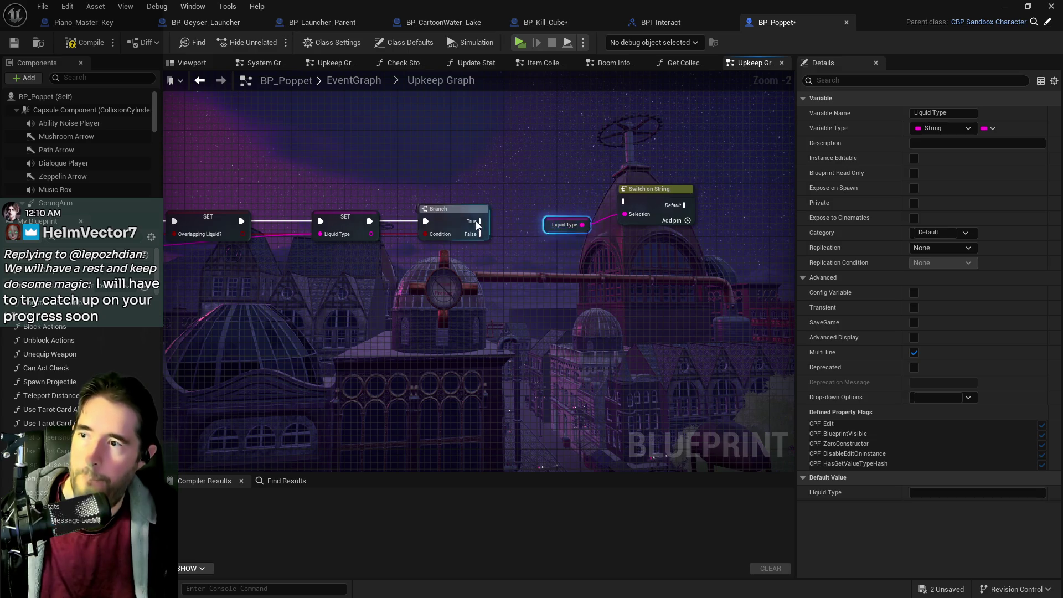
drag(455, 267, 577, 271)
mouse_move(677, 182)
mouse_down()
mouse_move(772, 234)
mouse_move(720, 182)
mouse_move(568, 146)
mouse_move(590, 205)
mouse_up()
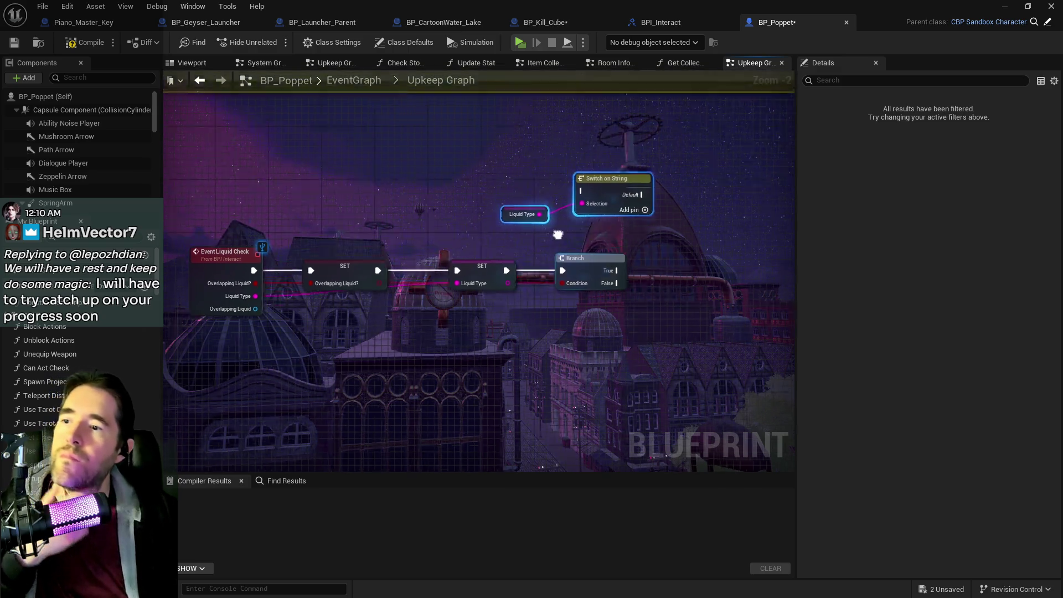
drag(587, 284, 744, 283)
mouse_move(486, 279)
mouse_down()
mouse_move(522, 289)
mouse_move(475, 273)
mouse_move(588, 204)
mouse_up()
drag(695, 284, 682, 318)
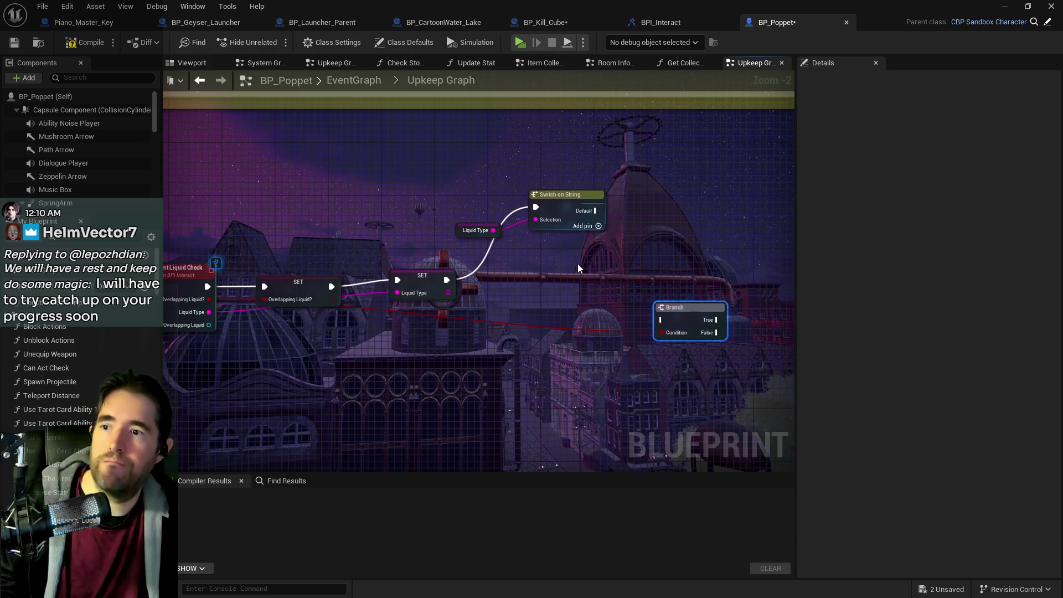
drag(549, 260, 610, 255)
drag(265, 320, 383, 319)
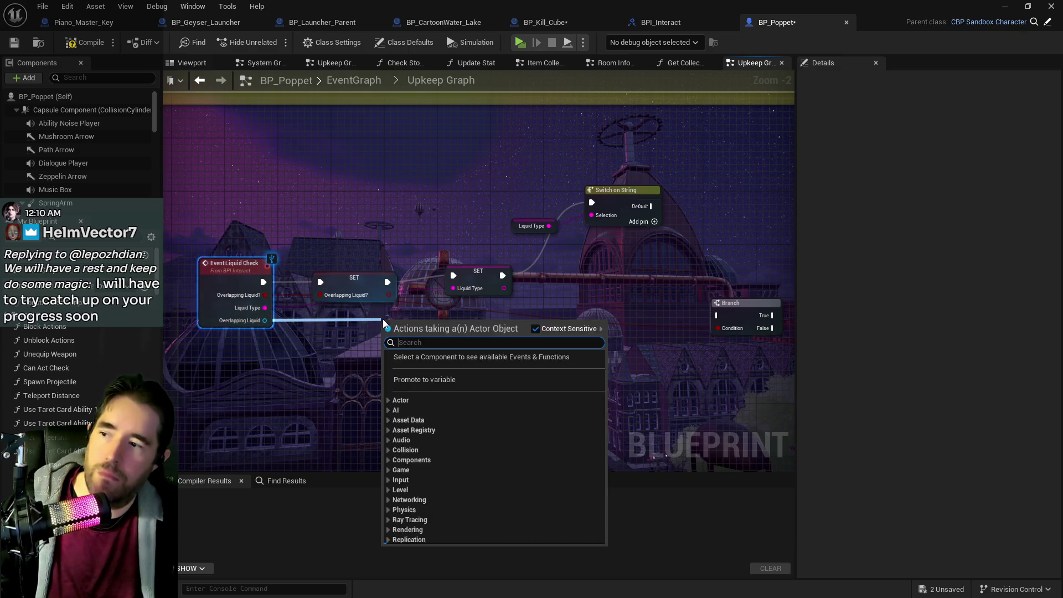
- Promote the event's Overlapping Liquid pin to a new variable and position its setter
click(417, 387)
drag(426, 326, 425, 305)
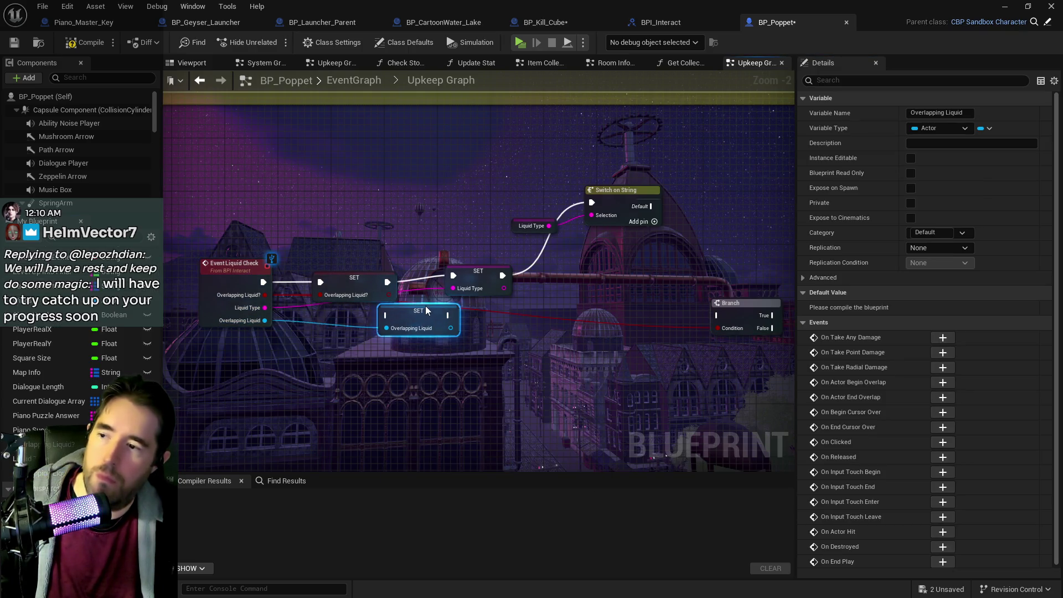
drag(361, 281, 321, 280)
mouse_move(396, 308)
mouse_down()
mouse_move(387, 283)
mouse_move(363, 281)
mouse_move(400, 286)
mouse_up()
drag(484, 271, 502, 271)
- Chain the Overlapping Liquid setter into SET Liquid Type and add a Switch on String case
click(405, 279)
drag(434, 282, 471, 283)
drag(666, 237, 482, 237)
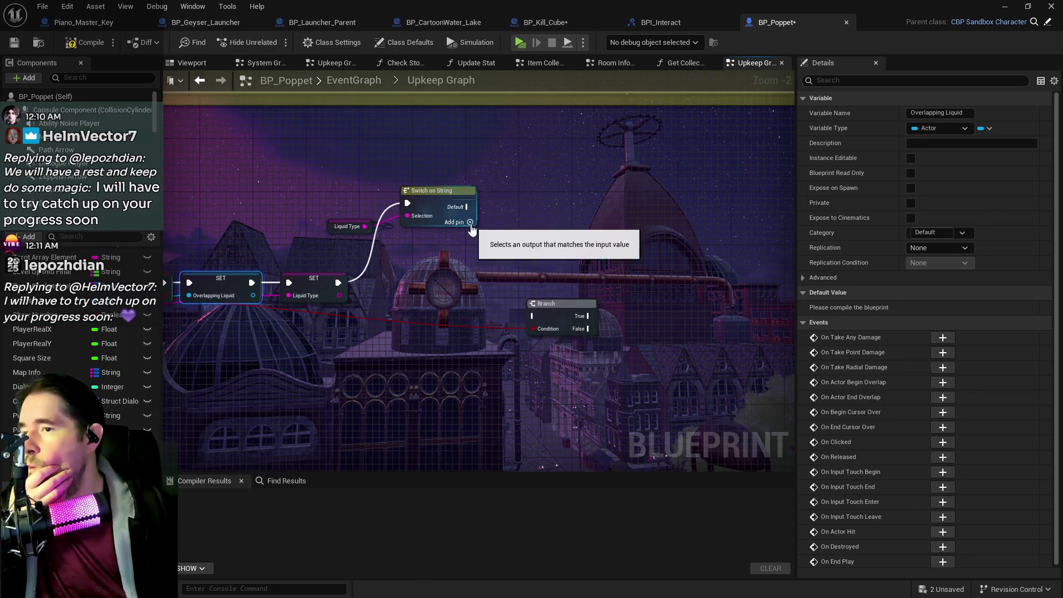
click(470, 222)
- Name the Switch on String's first case Water, correcting the earlier Watr typo
click(437, 194)
click(934, 128)
text(Watr)
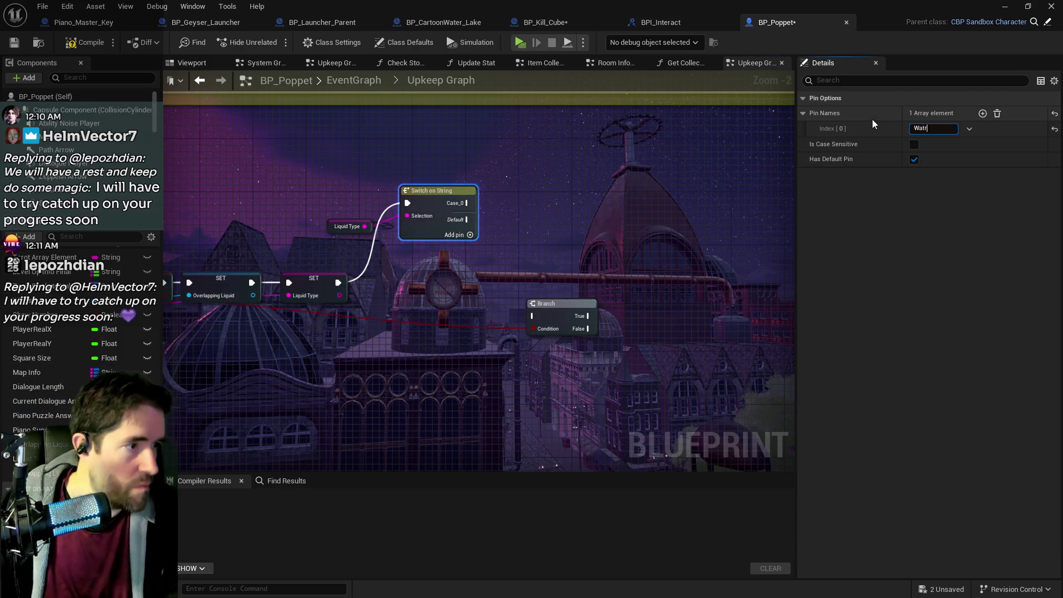
key(Return)
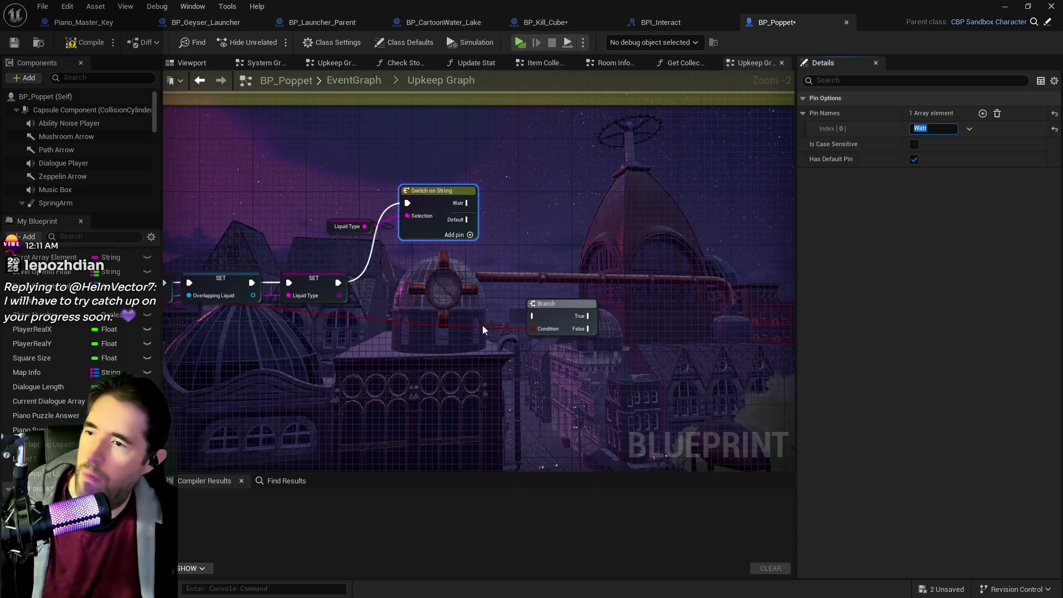
click(433, 211)
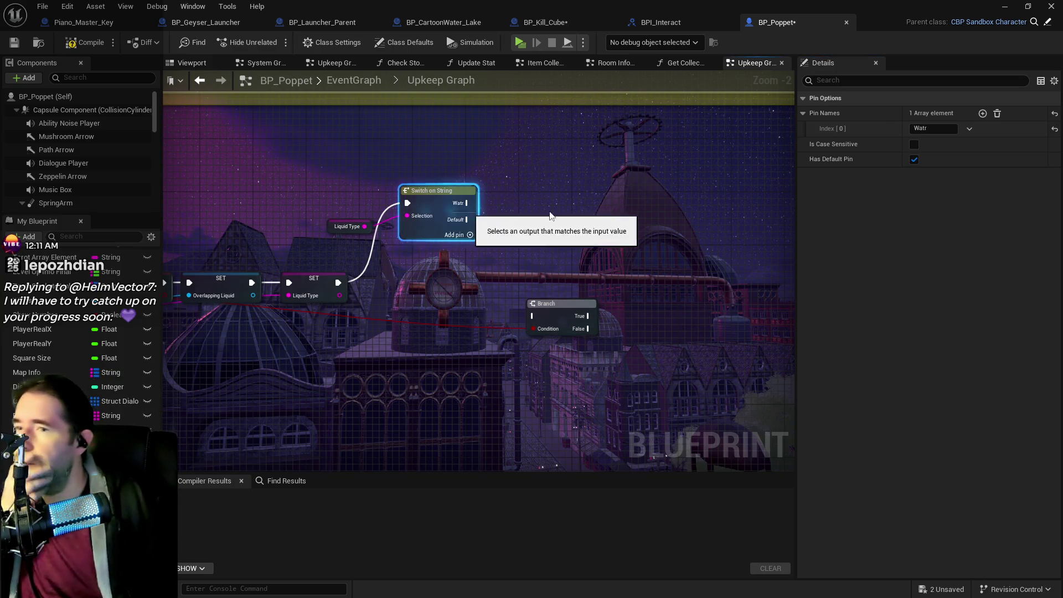
double_click(928, 128)
text(Water)
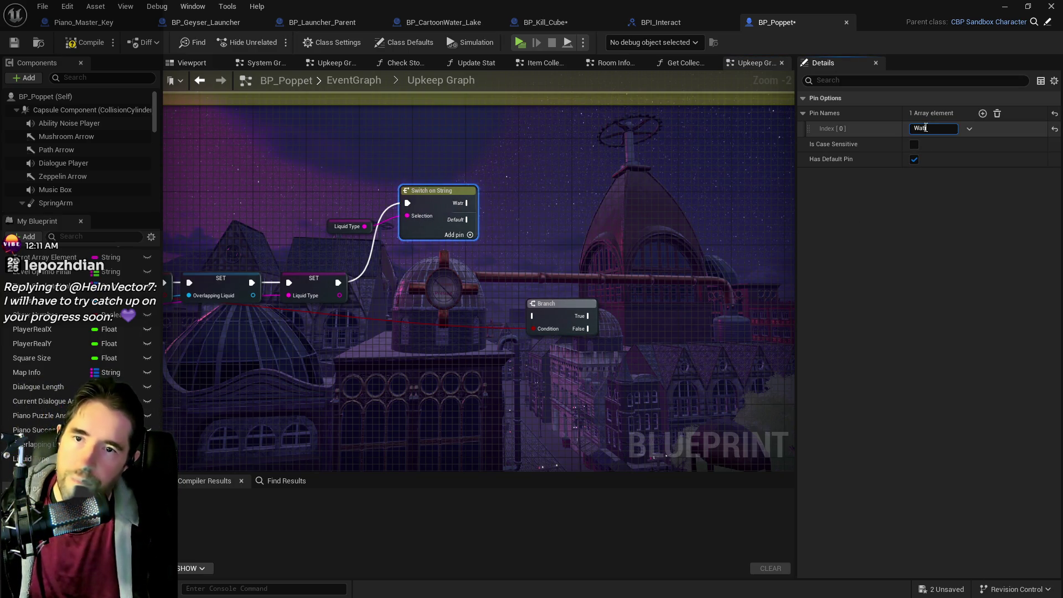
click(557, 241)
scroll(557, 246, down, 5)
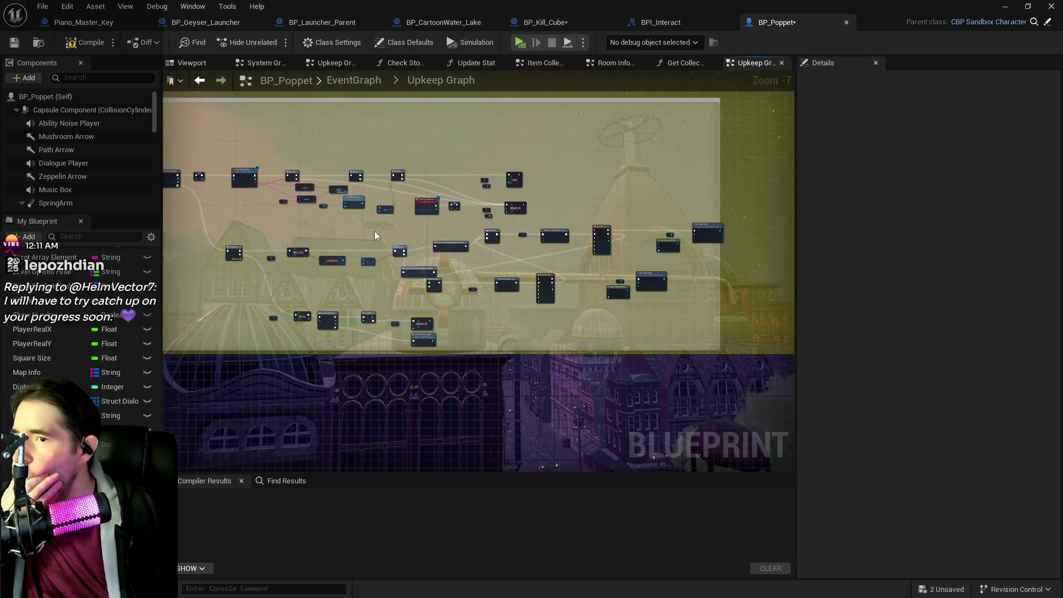
scroll(458, 178, up, 3)
mouse_move(470, 195)
mouse_down()
mouse_move(666, 214)
mouse_move(564, 248)
mouse_move(531, 138)
mouse_up()
mouse_move(349, 300)
mouse_down()
mouse_move(416, 300)
mouse_move(480, 254)
mouse_move(530, 274)
mouse_move(395, 259)
mouse_up()
scroll(514, 277, up, 1)
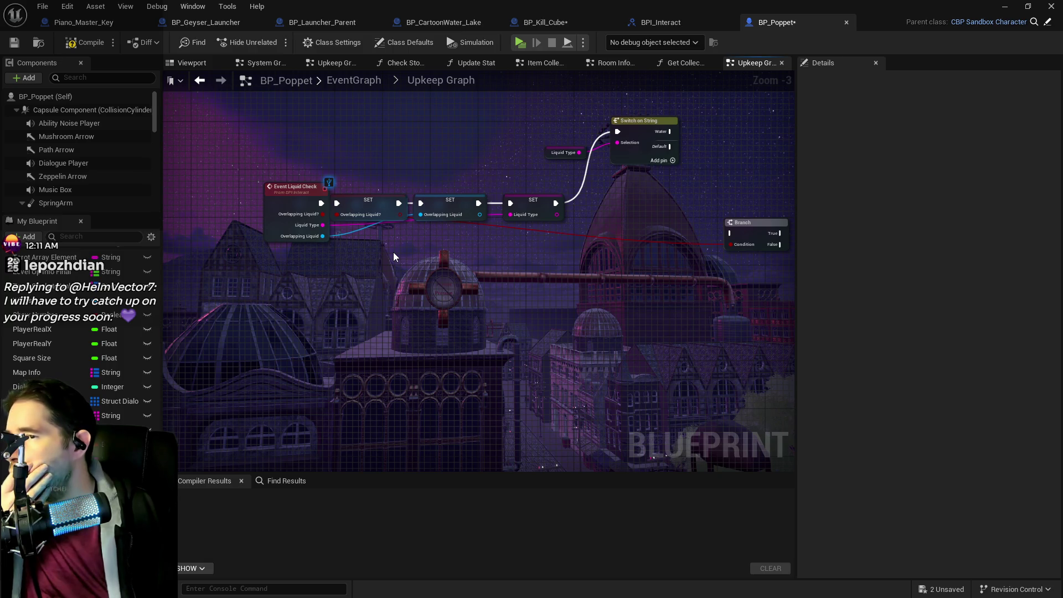
drag(393, 251, 269, 257)
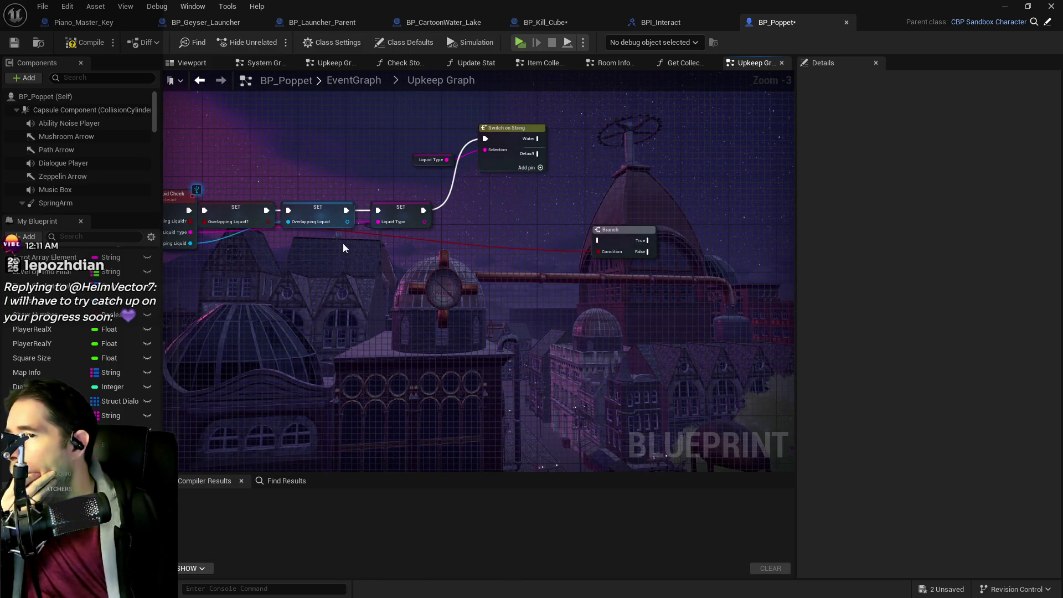
drag(375, 240, 501, 226)
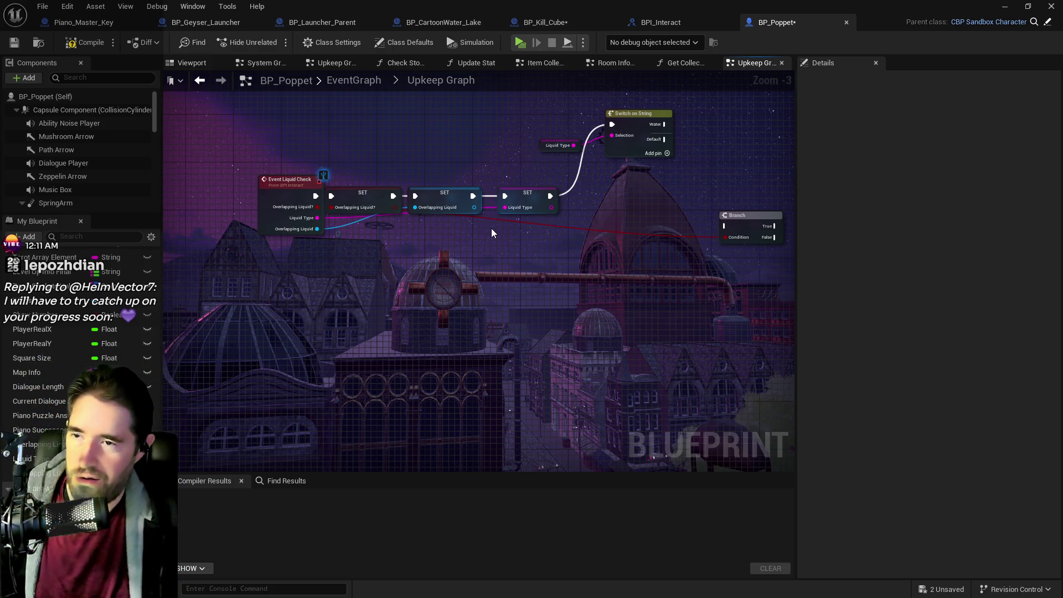
mouse_move(623, 222)
mouse_down()
mouse_move(567, 175)
mouse_move(575, 193)
mouse_up()
- Replace the old Tarot the Emperor node with a self-targeted BP Poppet Tarot the Emperor call
key(ctrl+v)
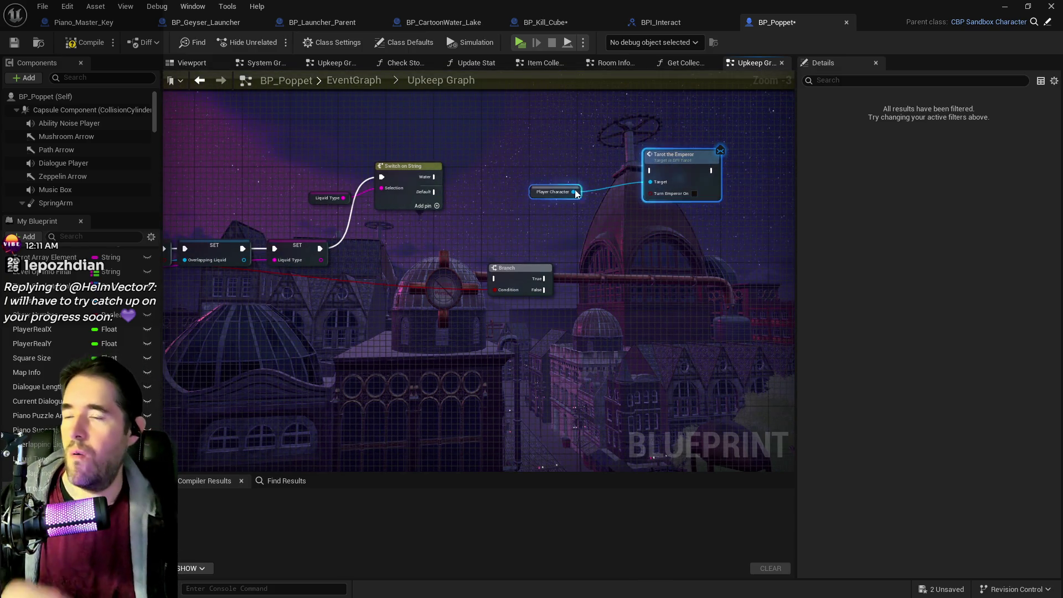
click(575, 193)
key(Delete)
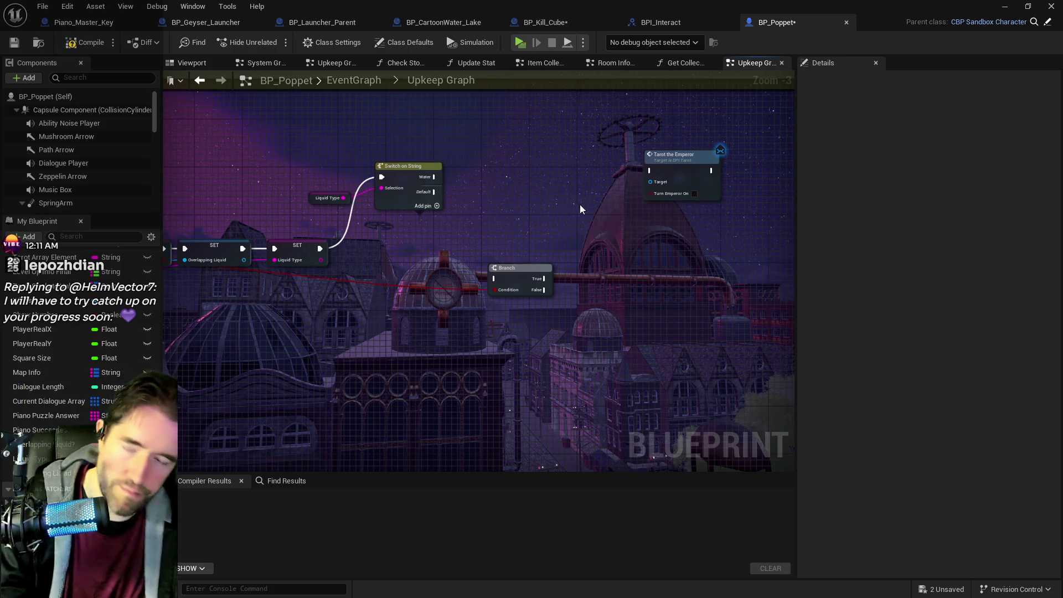
right_click(571, 191)
right_click(560, 184)
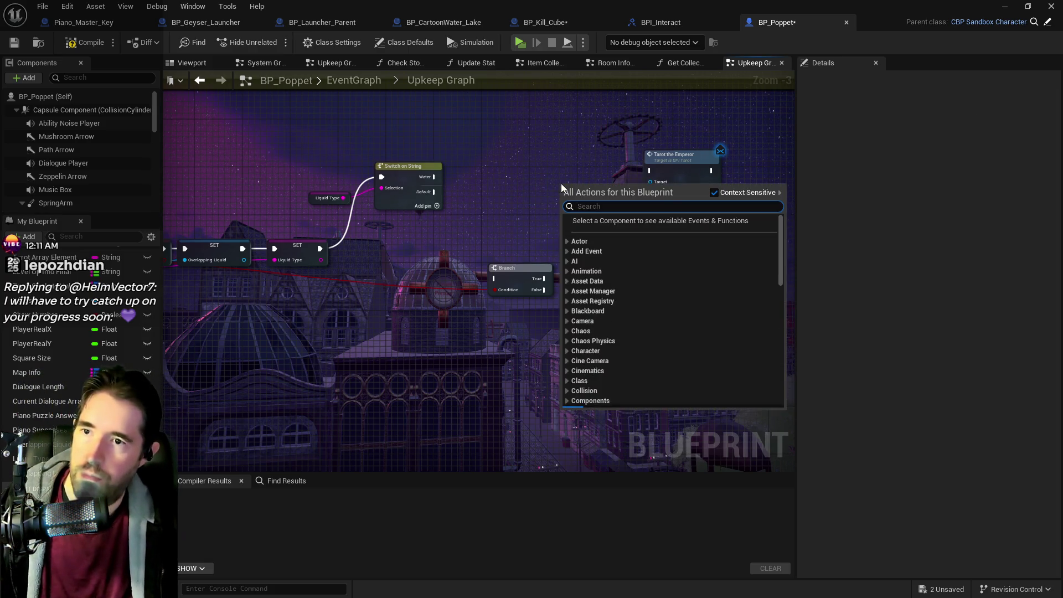
text(tarot)
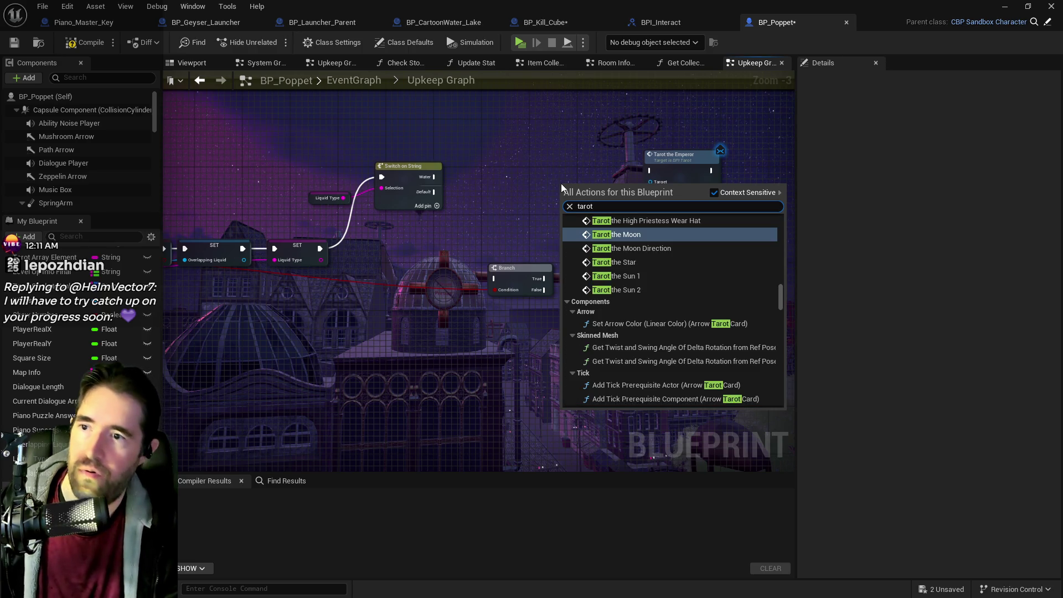
text( the emper)
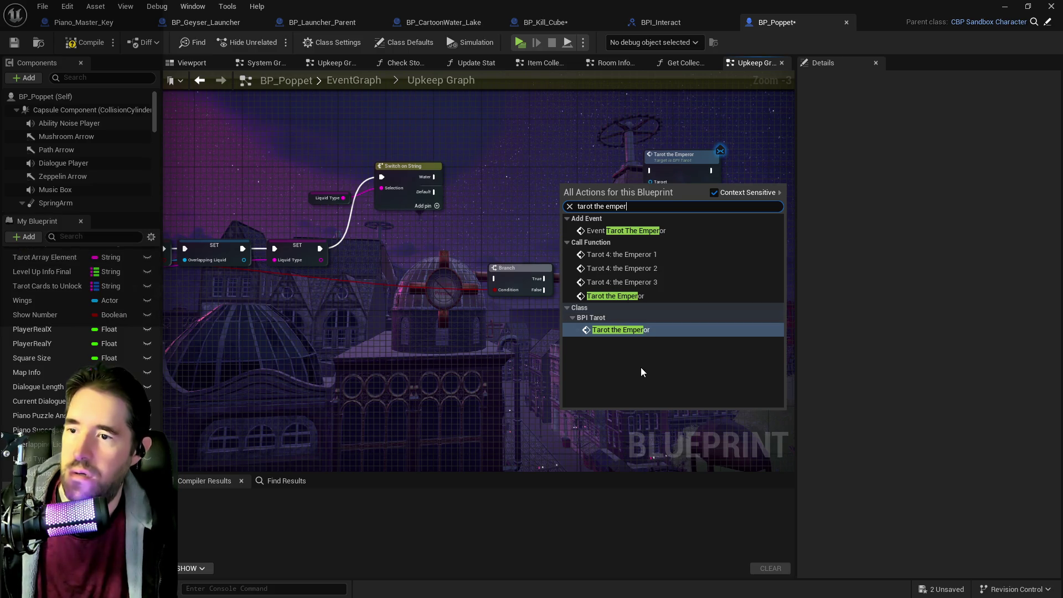
click(617, 297)
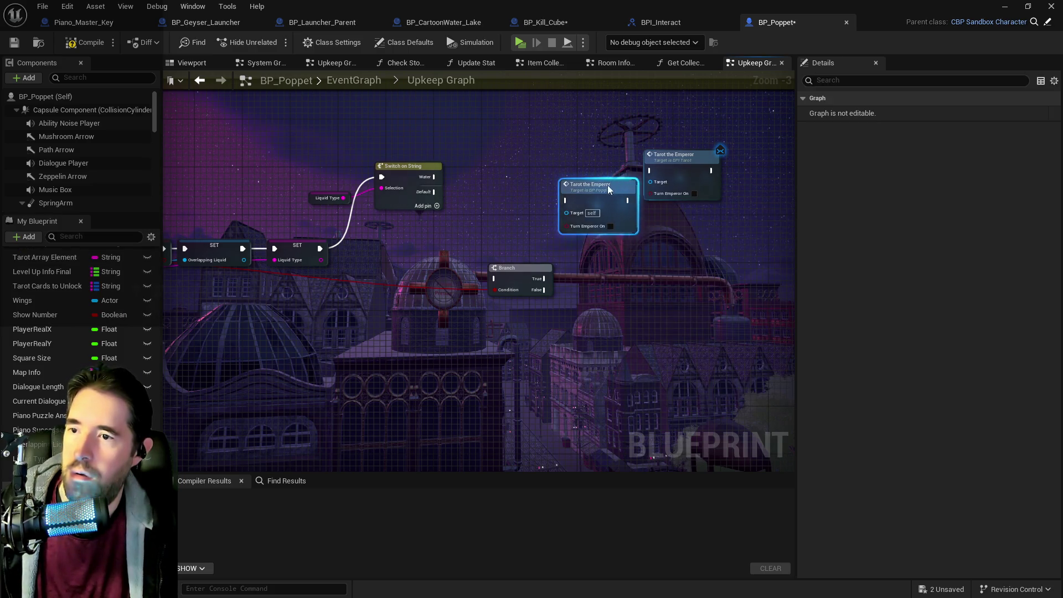
click(679, 157)
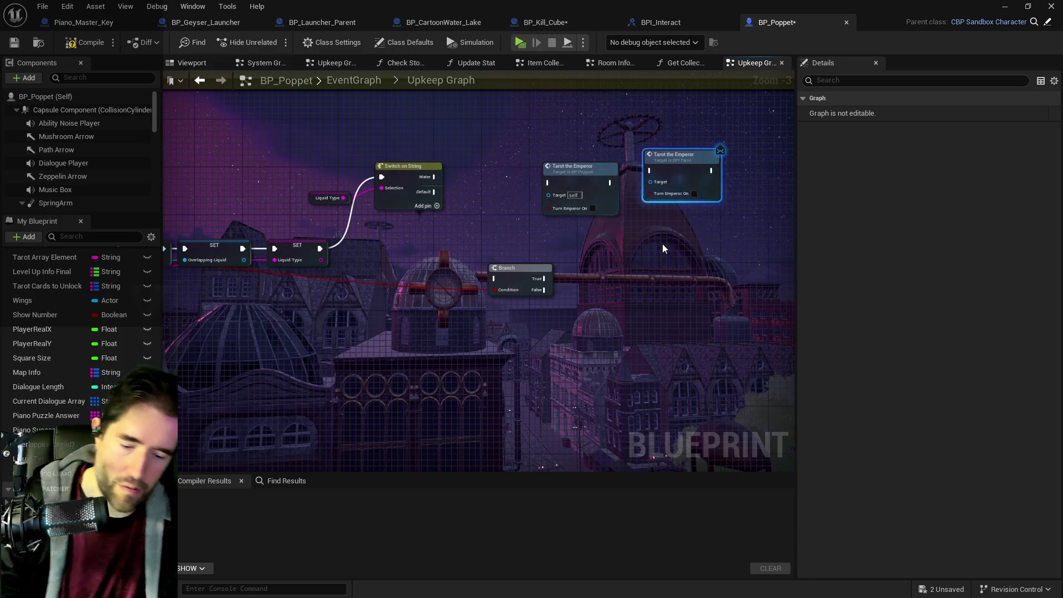
key(Delete)
mouse_move(587, 167)
mouse_down()
mouse_move(726, 167)
mouse_move(742, 157)
mouse_up()
- Place an Overlapping Liquid getter in the graph near the switch
mouse_move(616, 216)
mouse_down()
mouse_move(543, 203)
mouse_move(479, 227)
mouse_up()
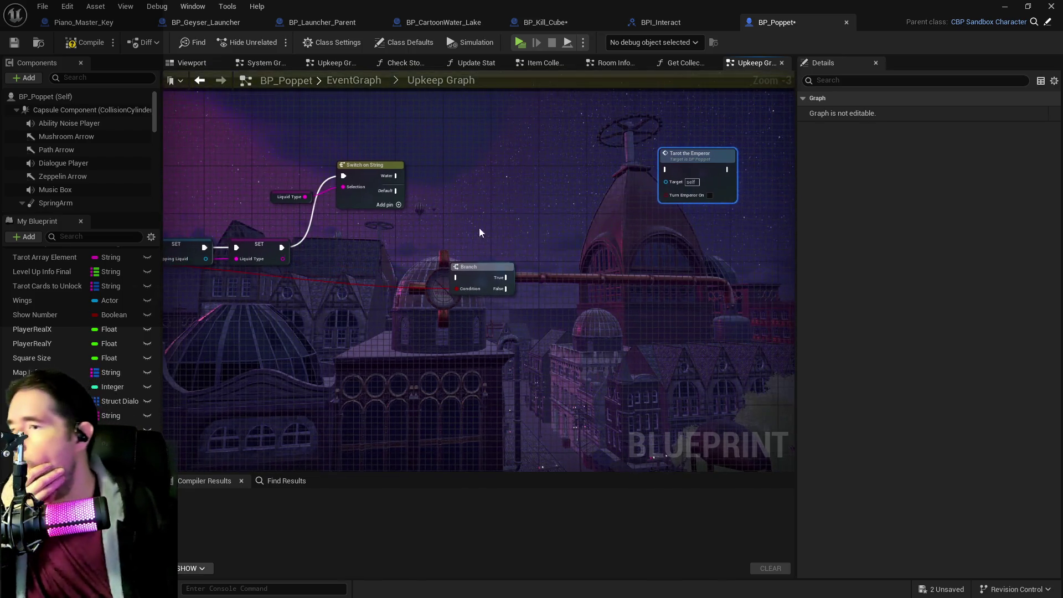
mouse_move(327, 232)
mouse_down()
mouse_move(487, 238)
mouse_move(299, 243)
mouse_up()
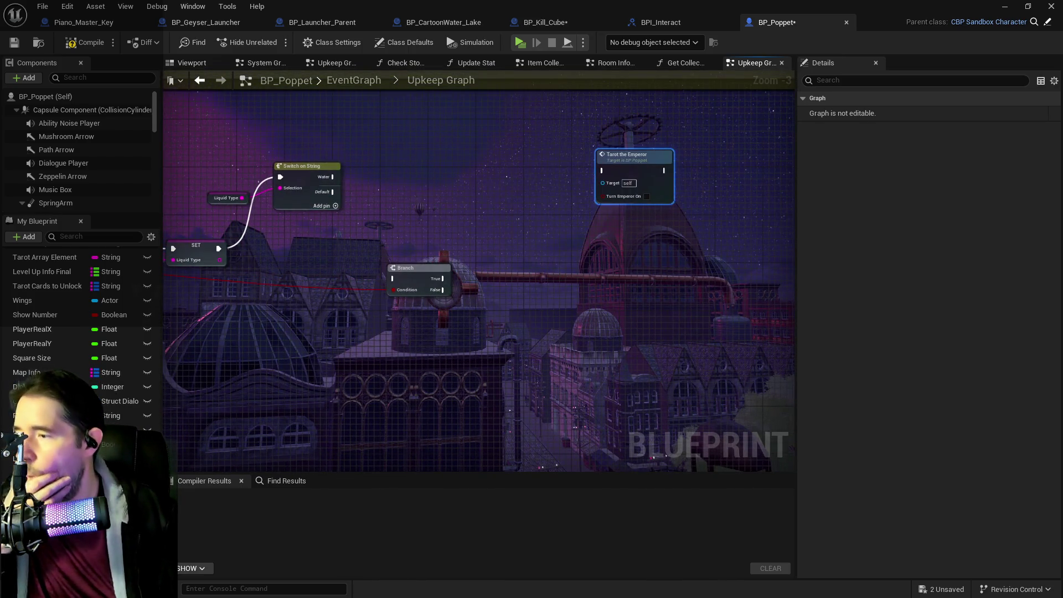
mouse_move(33, 444)
mouse_down()
mouse_move(376, 194)
mouse_move(377, 204)
mouse_move(436, 190)
mouse_up()
click(391, 210)
- Create a new blueprint variable named Water Actor Array
click(25, 237)
mouse_move(42, 303)
click(45, 278)
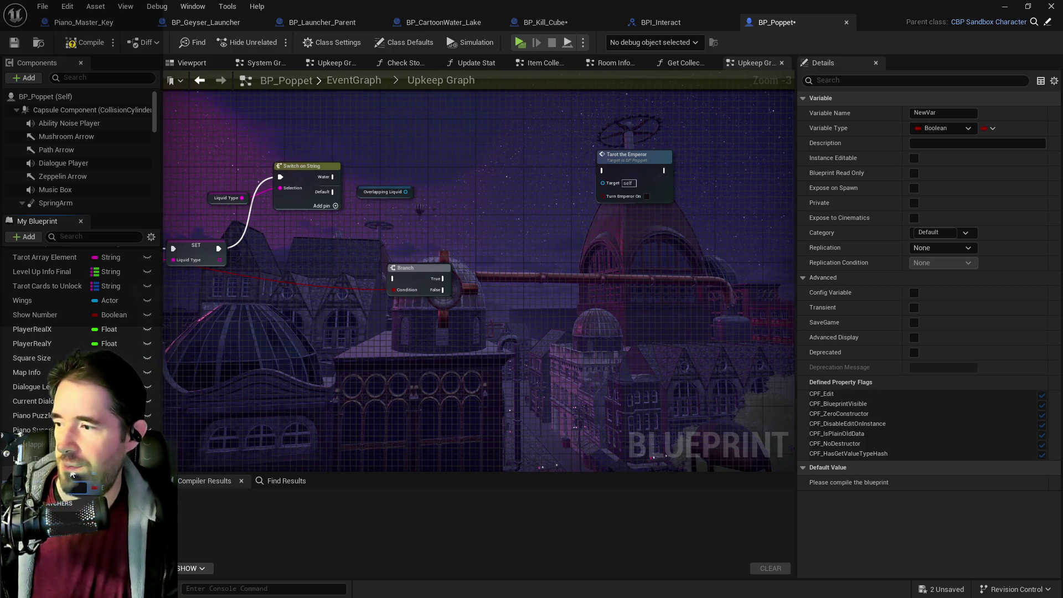
key(Return)
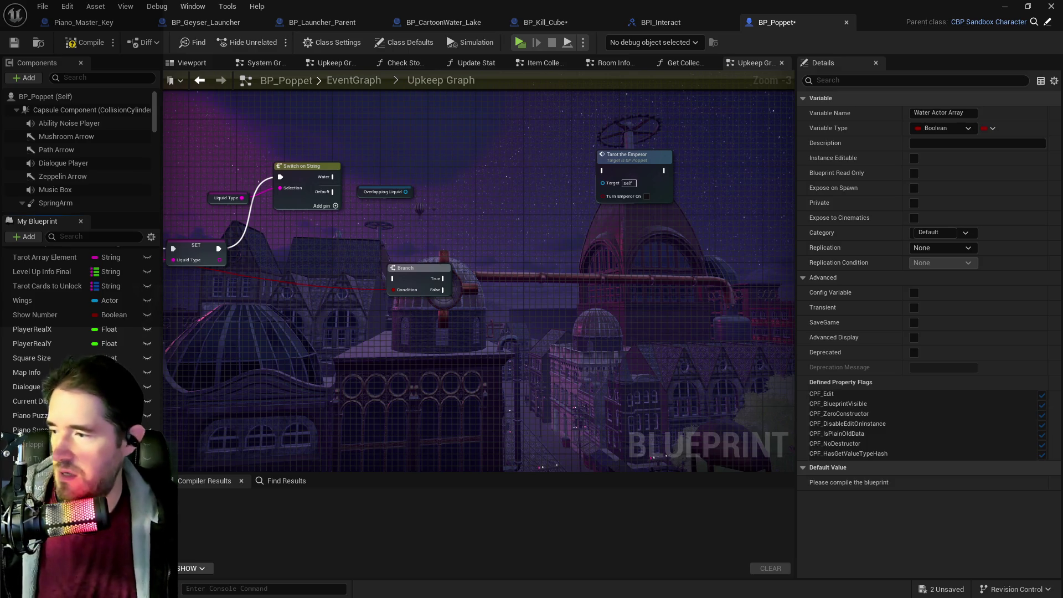
- Make Water Actor Array an Actor object reference array and place its getter in the graph
click(110, 487)
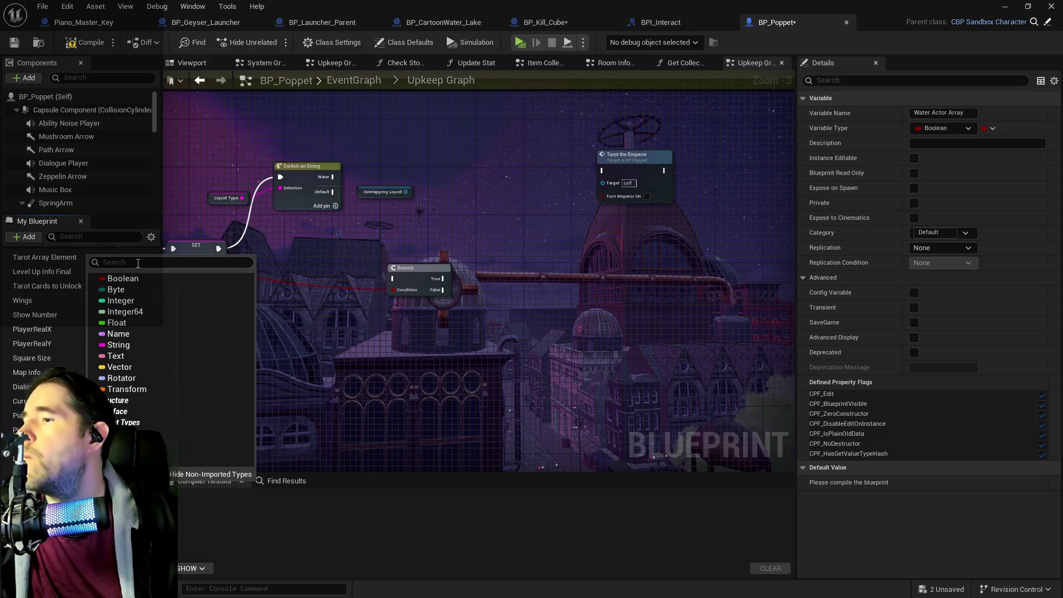
text(acto)
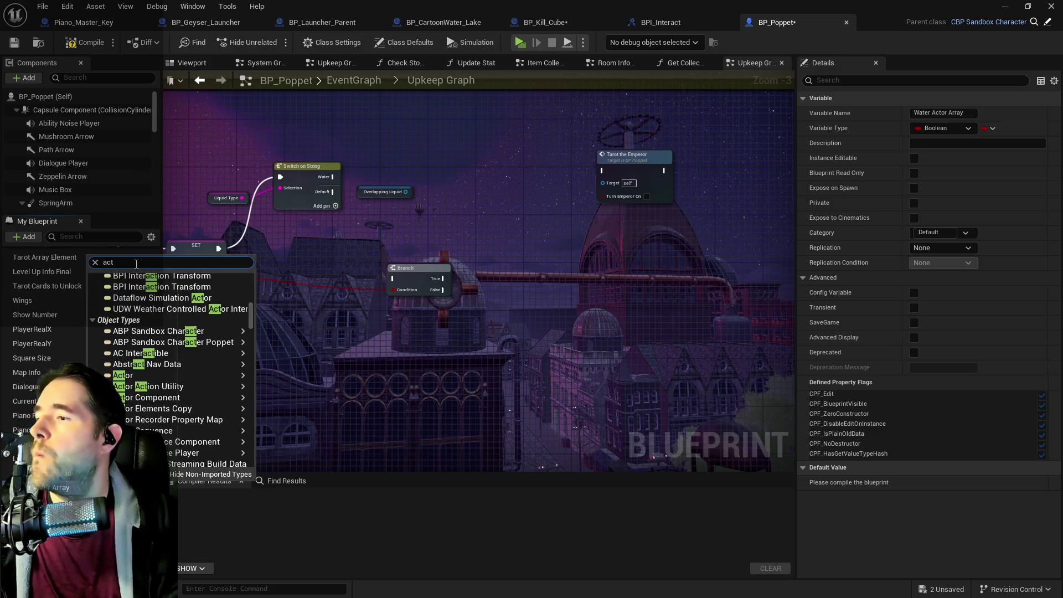
mouse_move(222, 377)
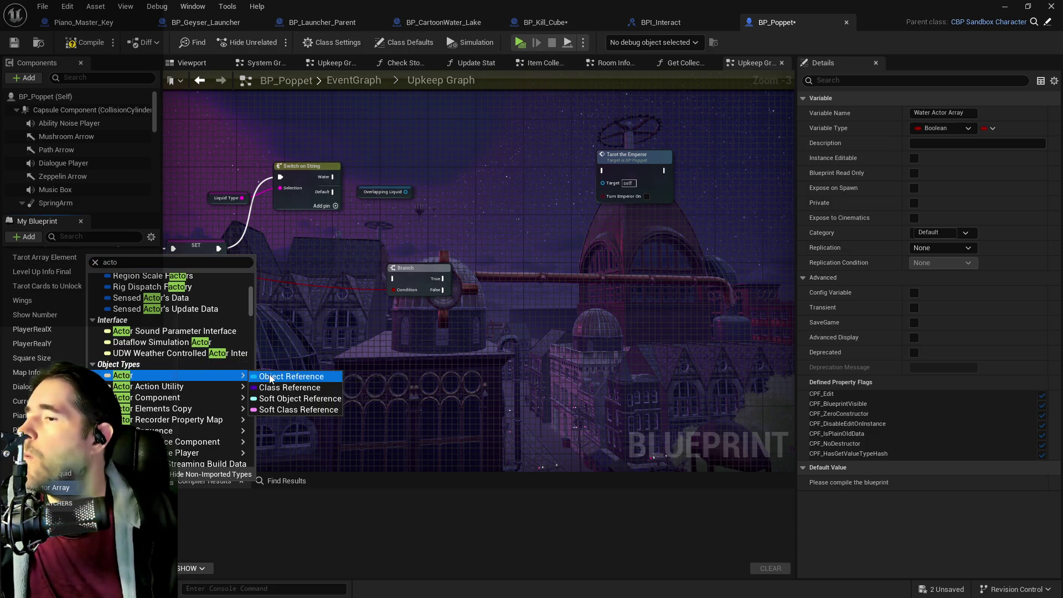
click(271, 374)
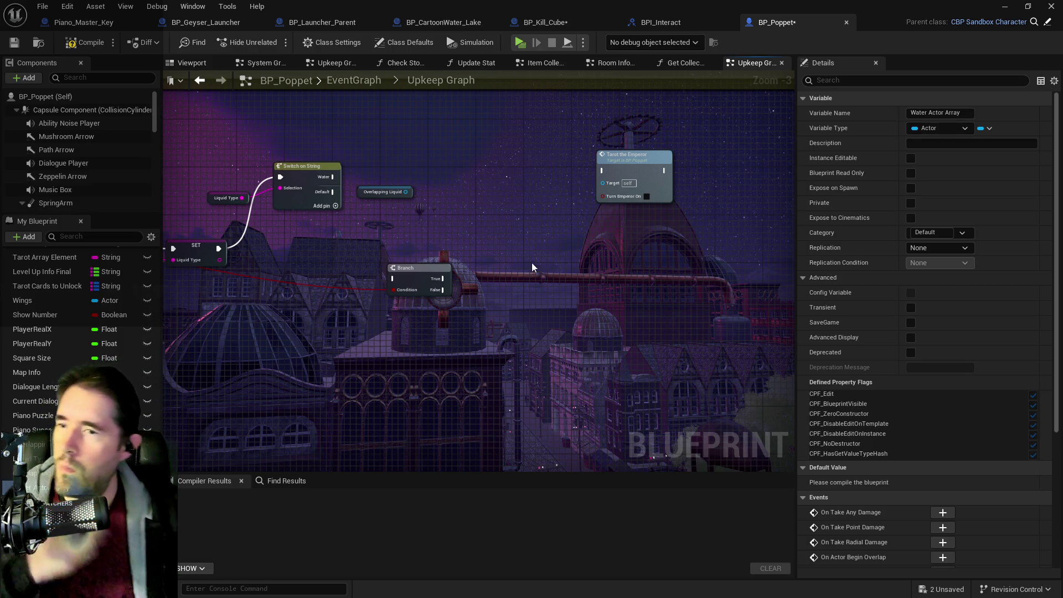
click(985, 128)
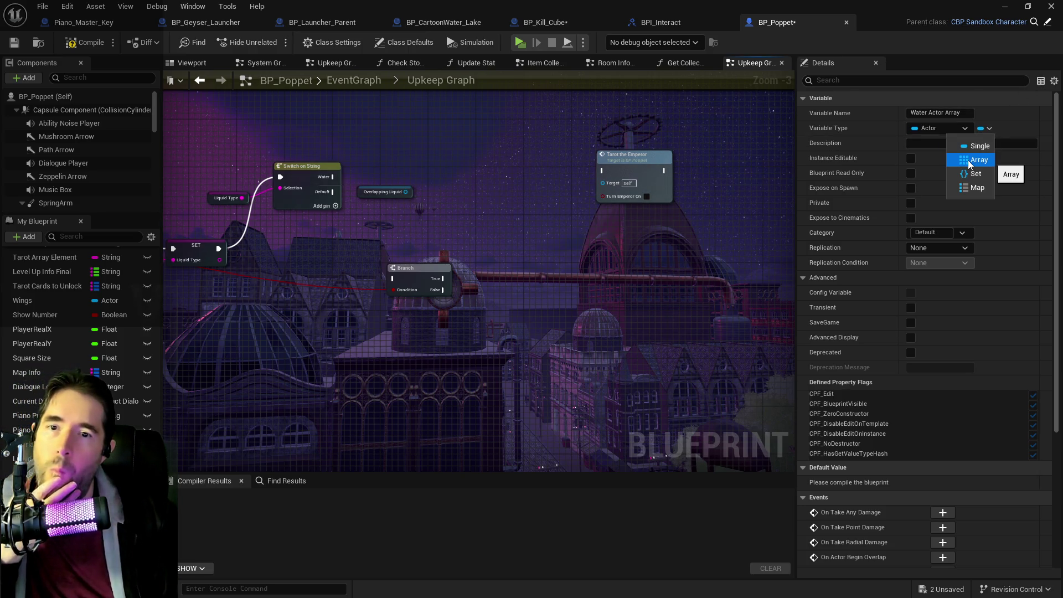
click(969, 161)
mouse_move(33, 473)
mouse_down()
mouse_move(238, 459)
mouse_move(445, 198)
mouse_move(526, 200)
mouse_move(508, 190)
mouse_up()
click(470, 225)
- Add an array ADD node fed by the Water Actor Array getter
text(add)
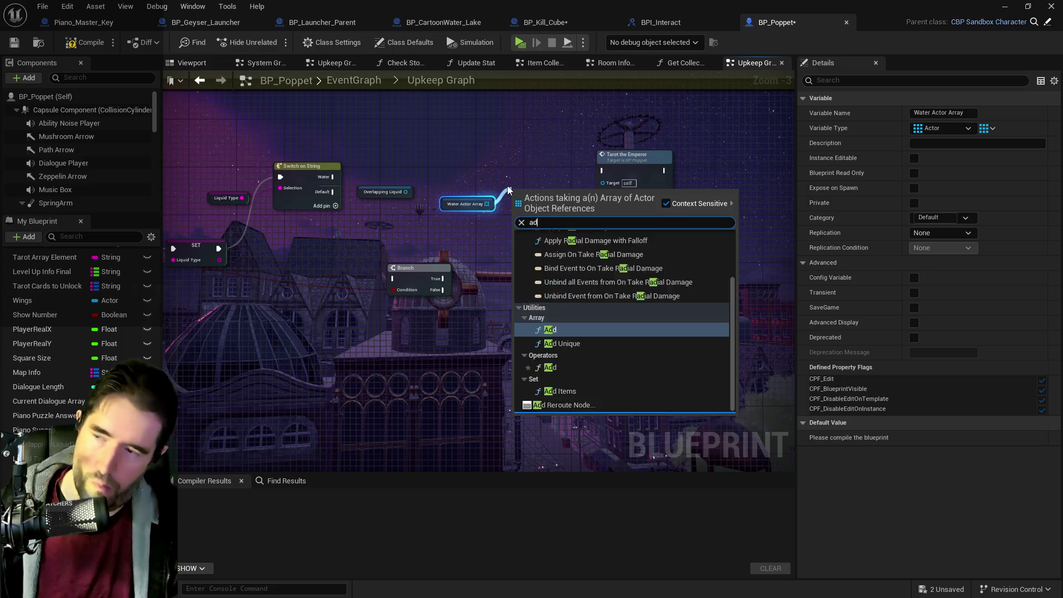
click(550, 293)
mouse_move(529, 202)
mouse_down()
mouse_move(547, 171)
mouse_move(535, 160)
mouse_up()
mouse_move(397, 175)
mouse_down()
mouse_move(491, 187)
mouse_move(523, 152)
mouse_up()
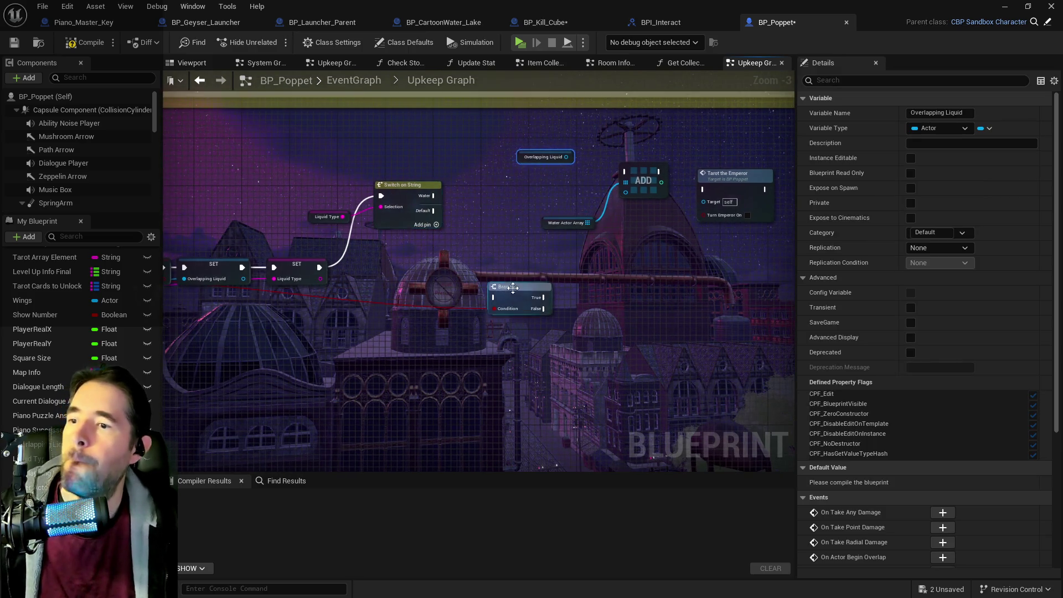
- Run the Branch from the switch's Water case, with a pasted Overlapping Liquid as its condition
click(507, 285)
drag(513, 285, 658, 313)
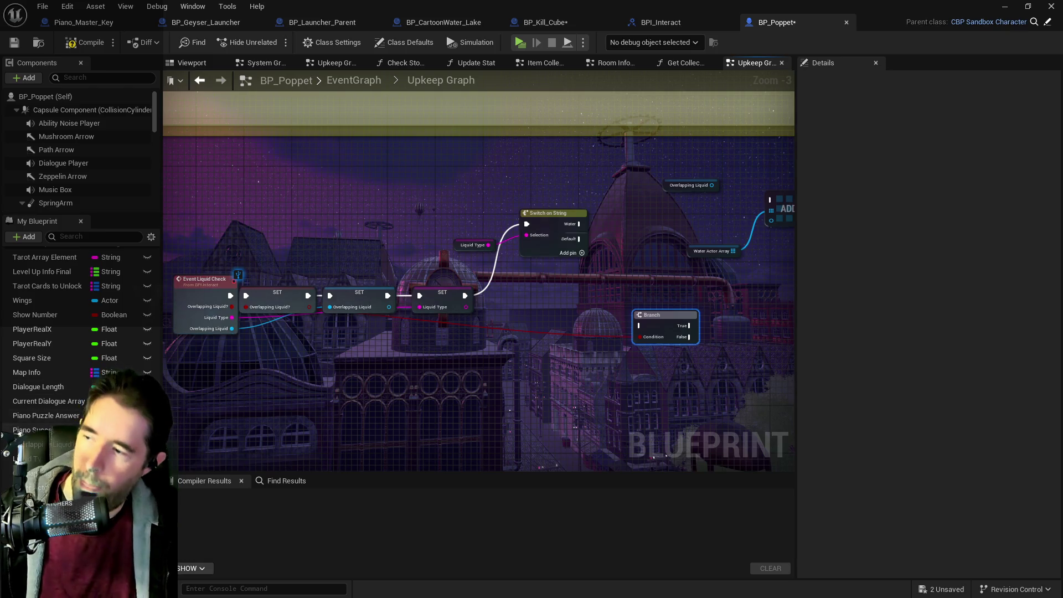
key(ctrl+v)
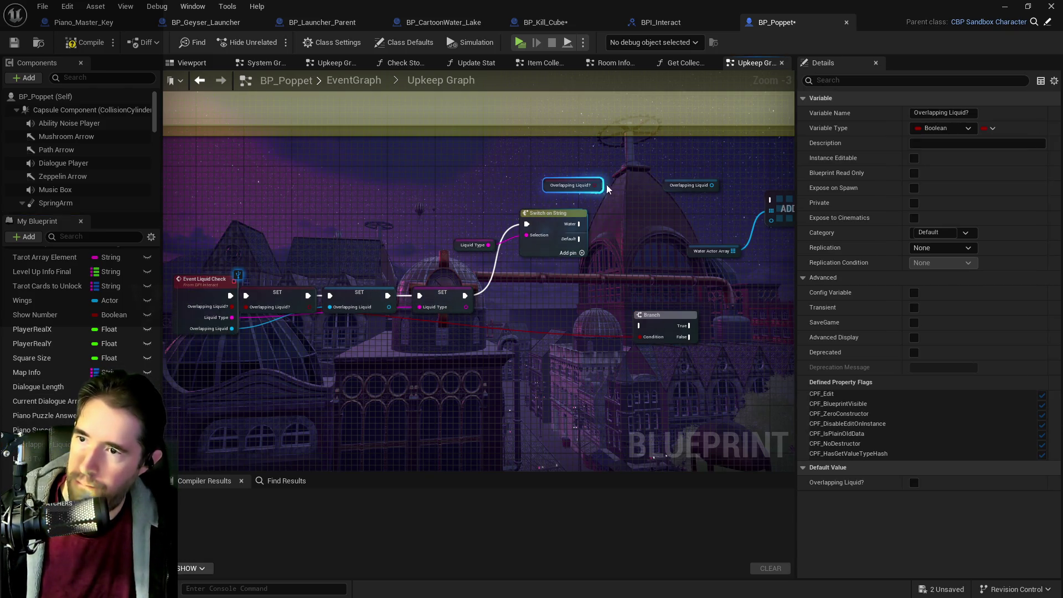
click(620, 337)
mouse_move(669, 311)
mouse_down()
mouse_move(644, 188)
mouse_move(608, 211)
mouse_move(634, 188)
mouse_move(640, 290)
mouse_move(537, 275)
mouse_move(533, 314)
mouse_move(532, 225)
mouse_up()
key(Escape)
drag(452, 241, 502, 232)
mouse_move(443, 202)
mouse_down()
mouse_move(496, 244)
mouse_move(565, 220)
mouse_up()
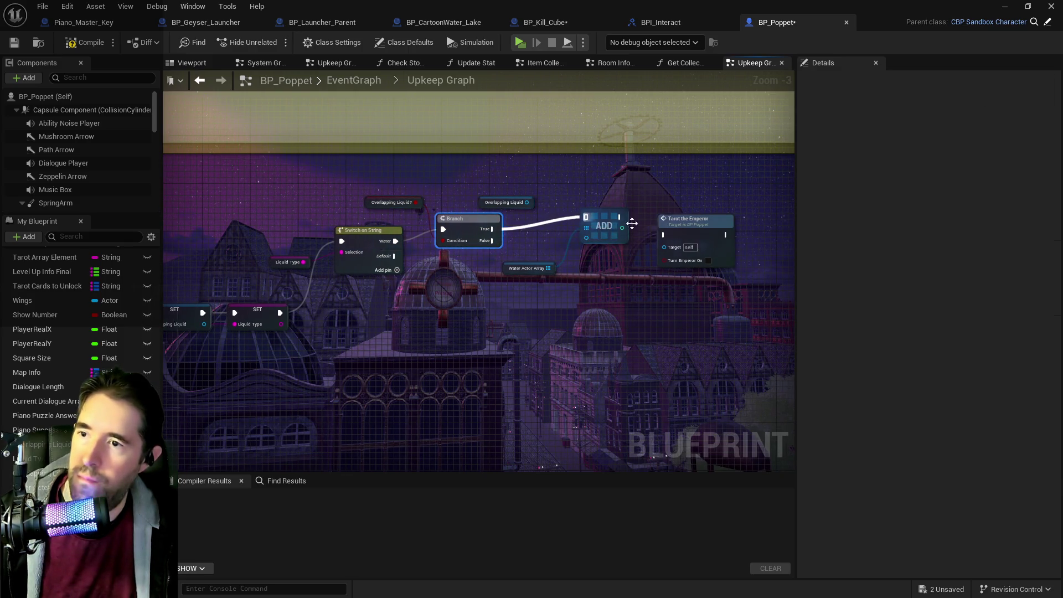
- Line up ADD and both getters with the Branch's True output, moving Tarot the Emperor right
drag(689, 218, 767, 225)
drag(578, 234, 620, 241)
drag(526, 268, 559, 243)
drag(502, 198, 562, 178)
drag(638, 225, 571, 231)
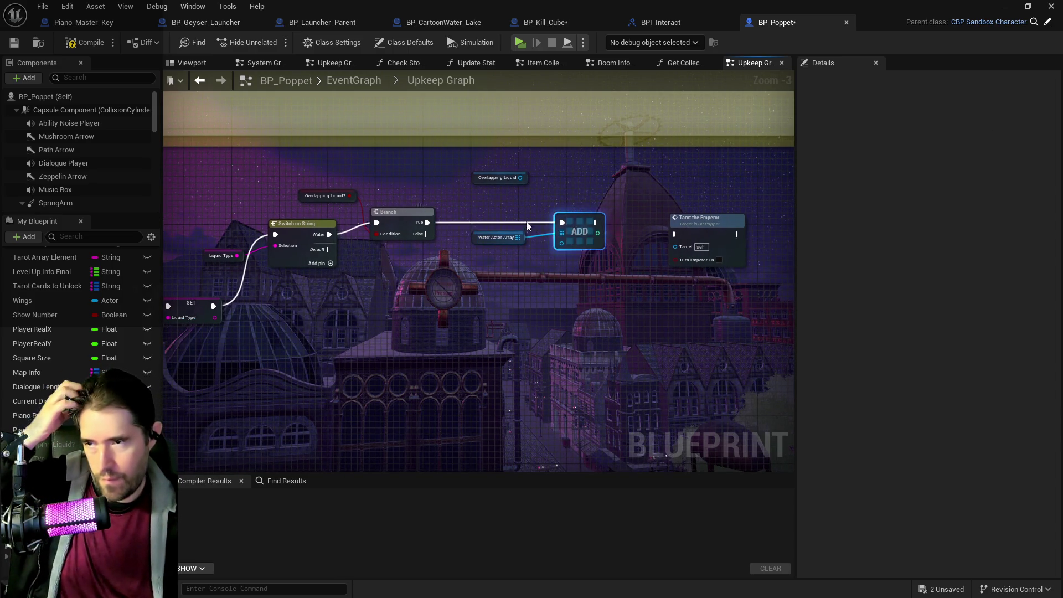
mouse_move(498, 208)
mouse_down()
mouse_move(584, 252)
mouse_move(619, 220)
mouse_up()
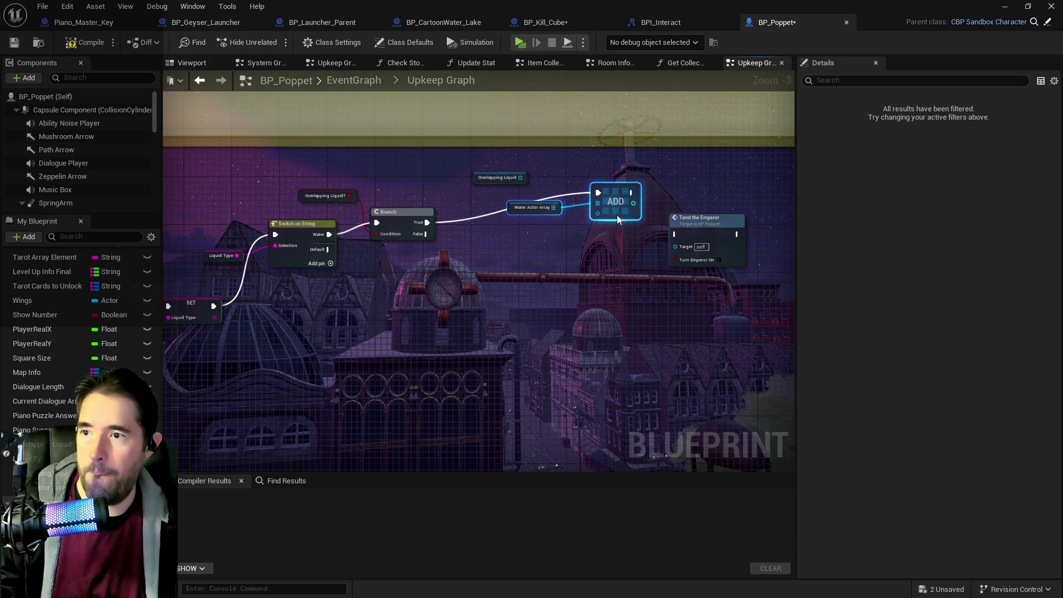
mouse_move(478, 180)
mouse_down()
mouse_move(467, 266)
mouse_move(507, 251)
mouse_move(450, 248)
mouse_up()
click(551, 216)
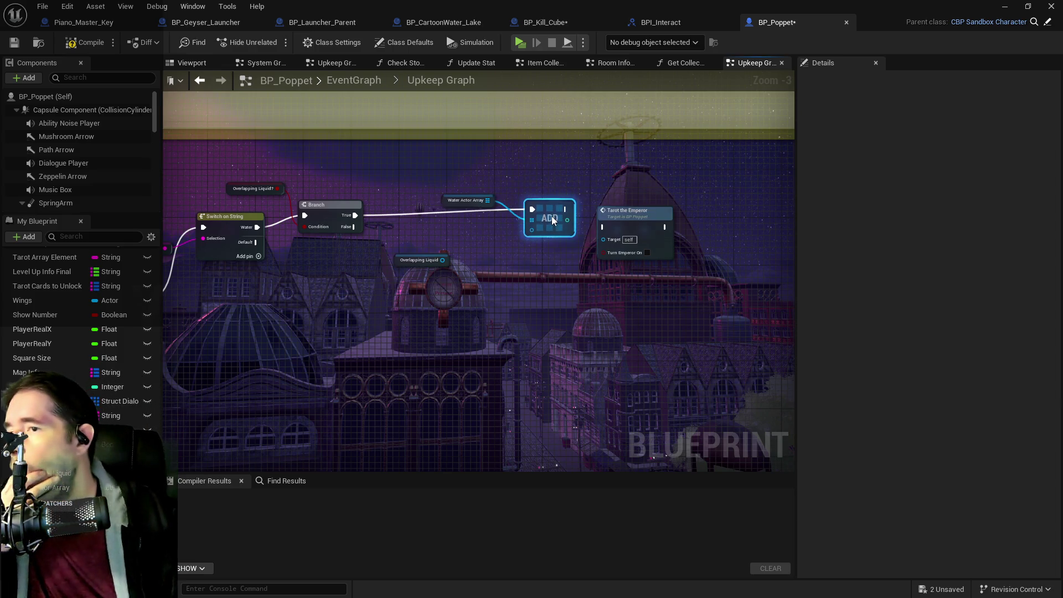
drag(552, 216, 545, 216)
mouse_move(449, 202)
mouse_down()
mouse_move(449, 220)
mouse_move(483, 231)
mouse_move(441, 248)
mouse_move(434, 276)
mouse_move(494, 233)
mouse_move(560, 220)
mouse_up()
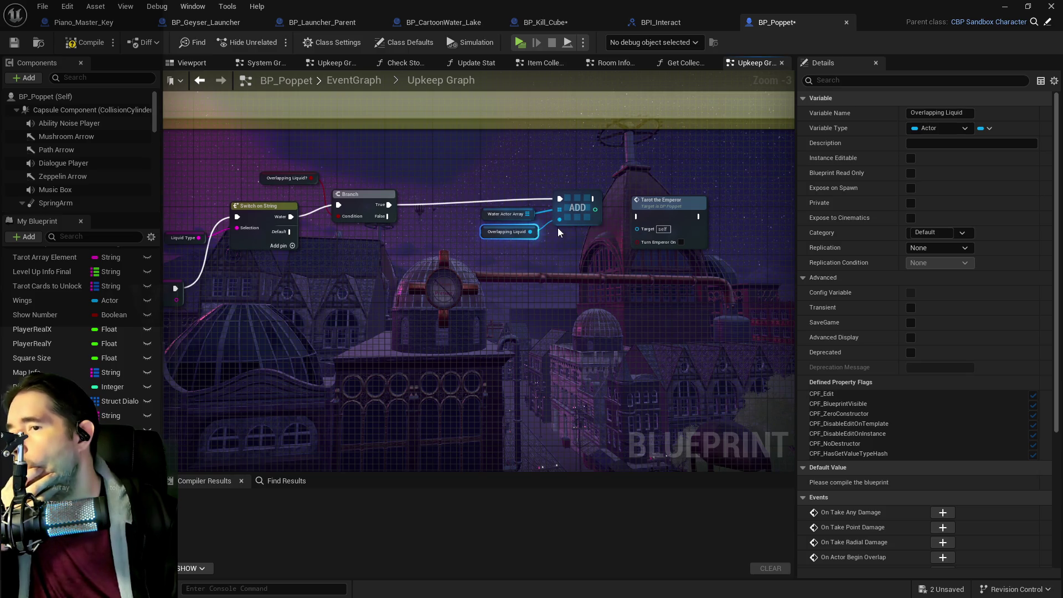
- Connect Overlapping Liquid to ADD's item pin and duplicate both variable getters
drag(473, 193, 493, 210)
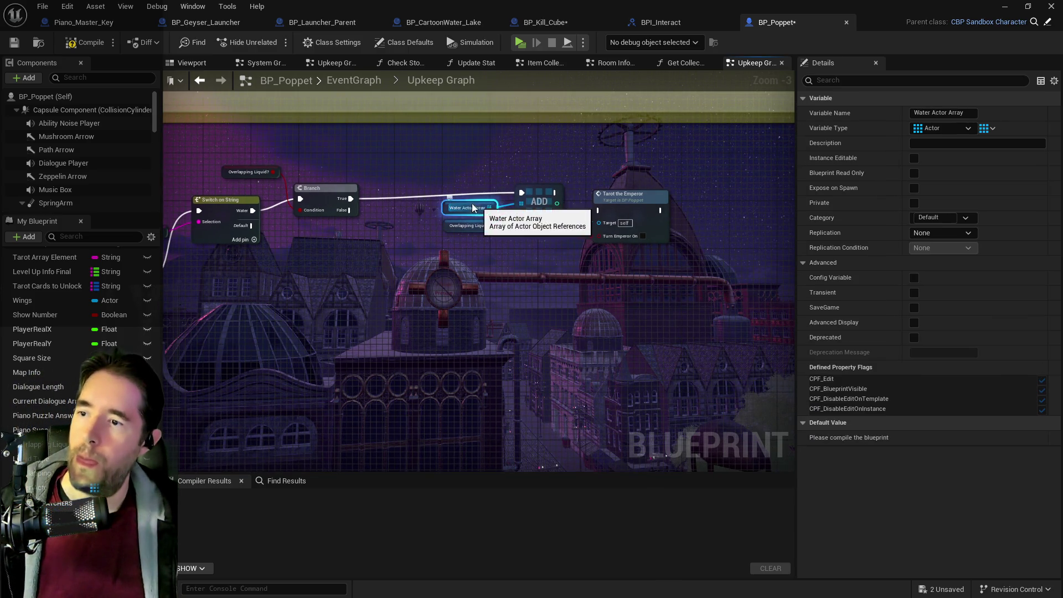
click(442, 245)
key(ctrl+v)
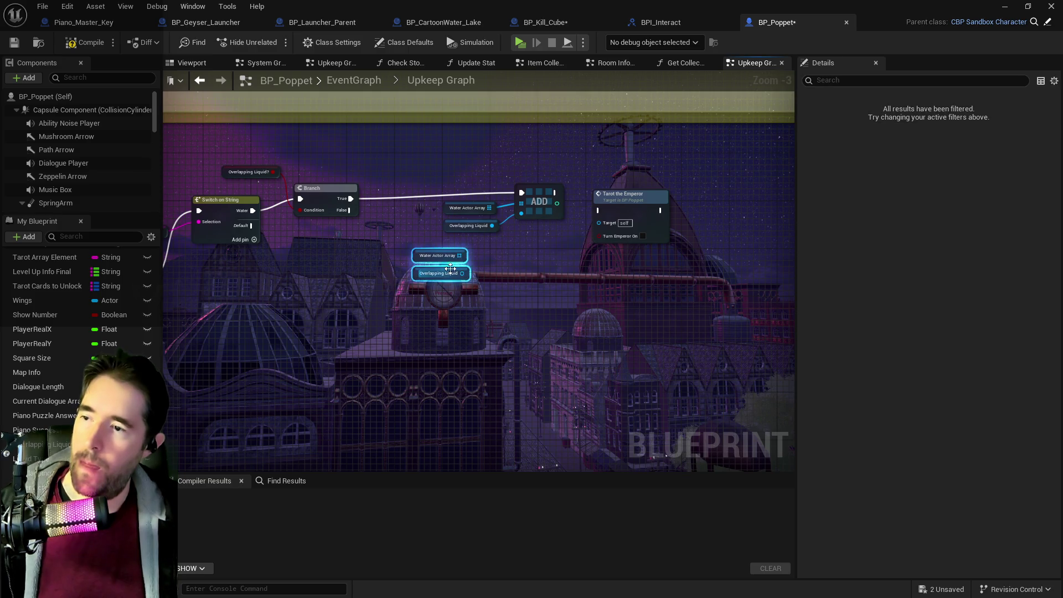
- Add a REMOVE node from the copied Water Actor Array, wiring the copied Overlapping Liquid into it
drag(460, 256, 520, 245)
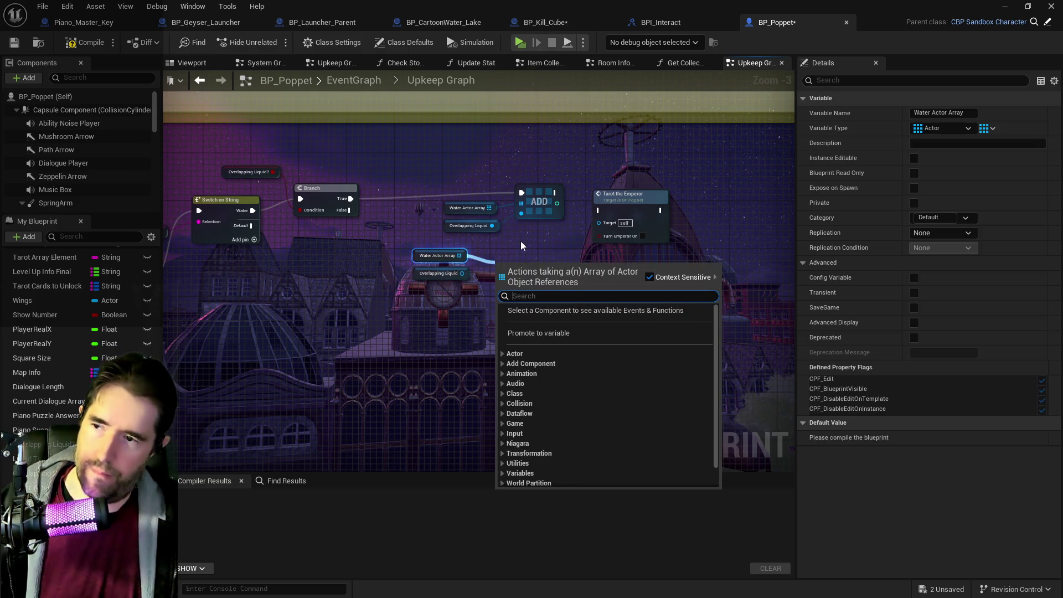
text(remove)
click(548, 343)
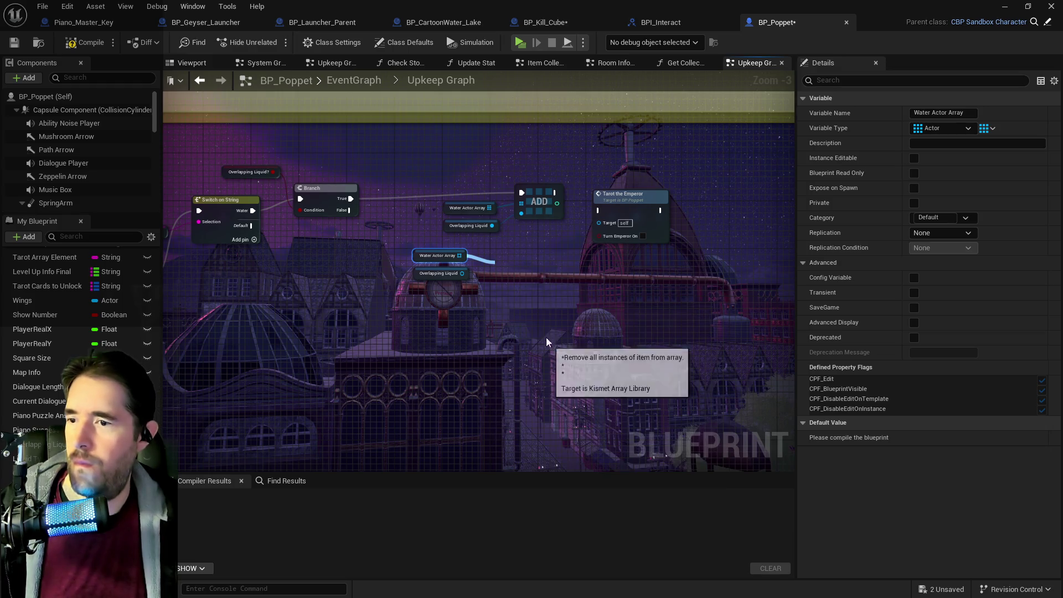
click(456, 277)
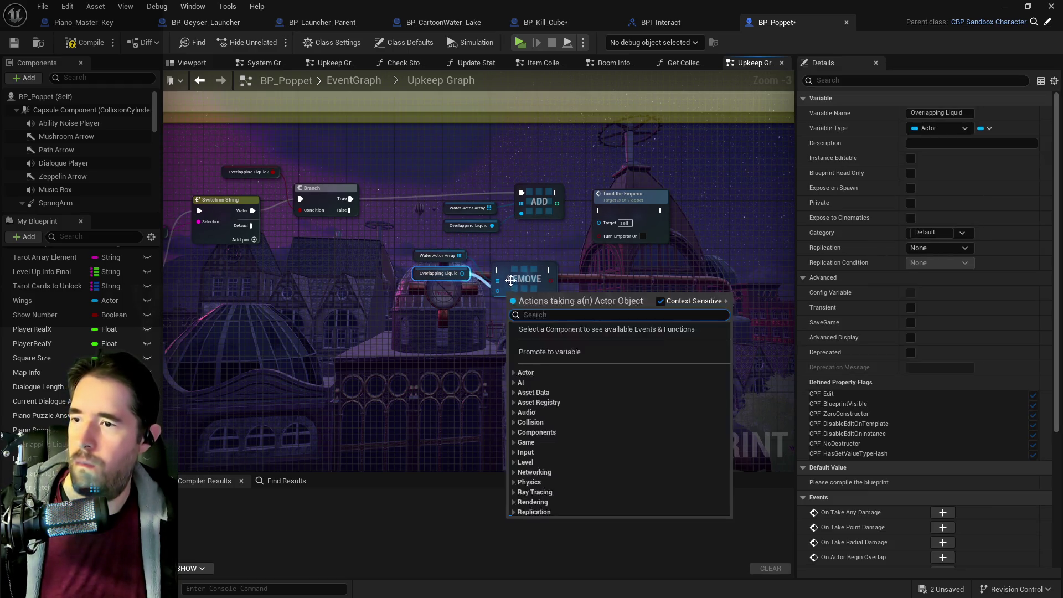
drag(464, 276, 497, 290)
- Check BP_Kill_Cube briefly, return to BP_Poppet, and filter My Blueprint for 'rot the emper'
key(ctrl+Tab)
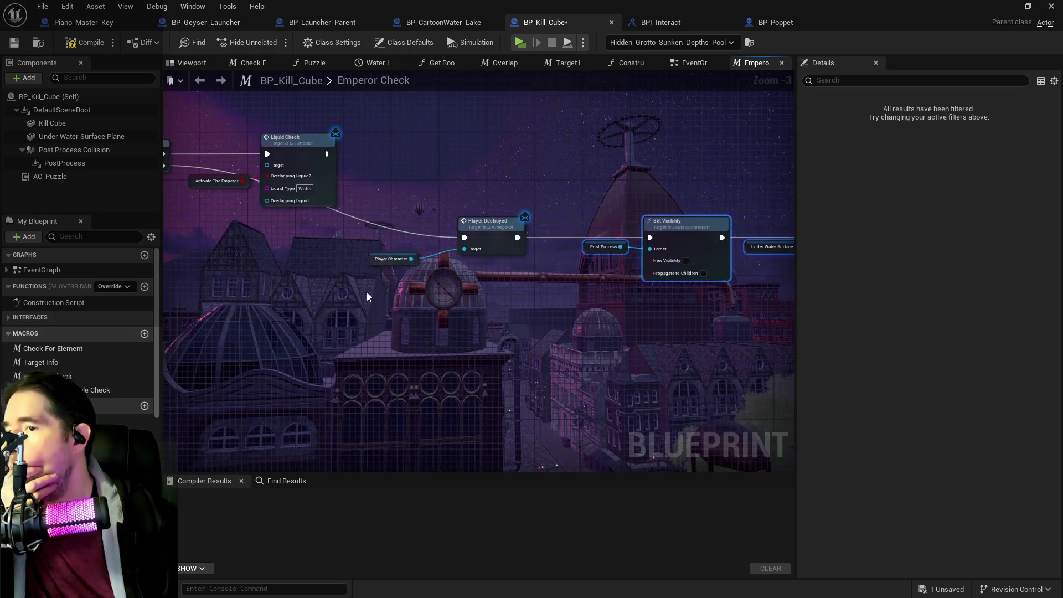
mouse_move(504, 224)
mouse_down()
mouse_move(548, 221)
mouse_move(434, 239)
mouse_move(730, 242)
mouse_move(474, 243)
mouse_up()
click(775, 22)
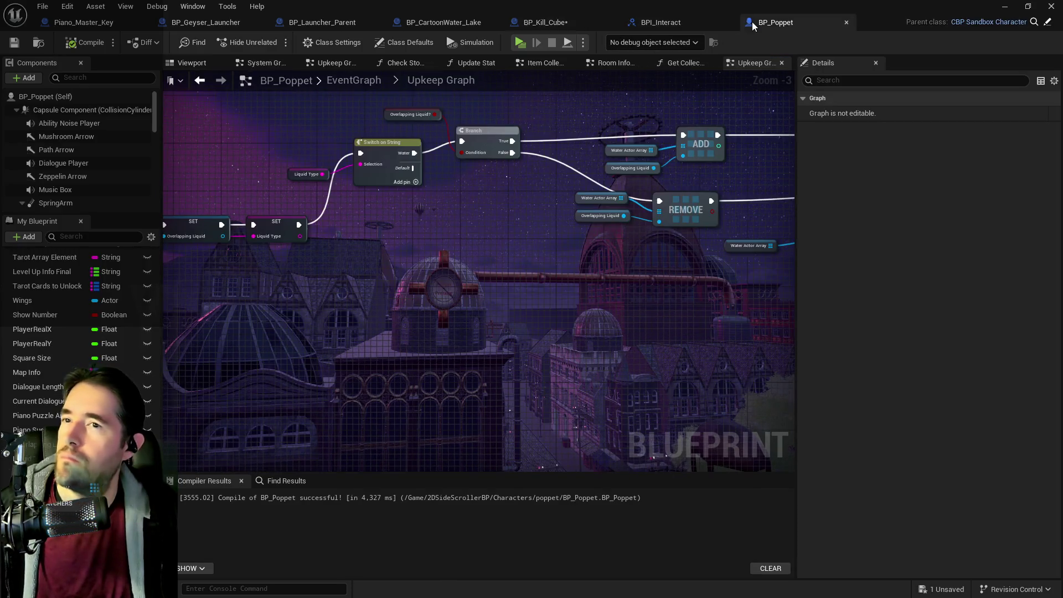
drag(487, 141, 364, 149)
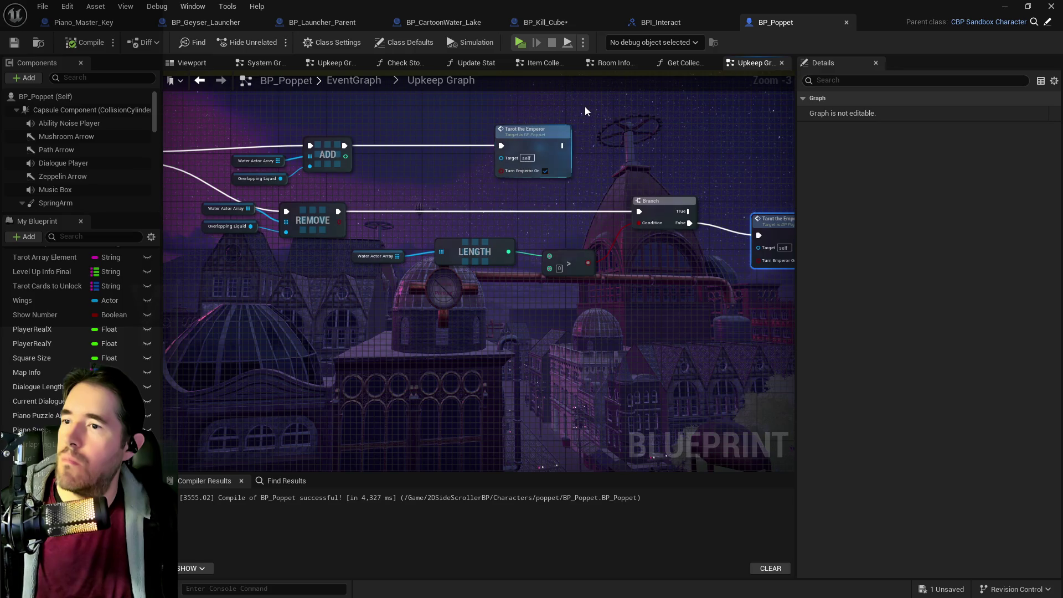
click(76, 236)
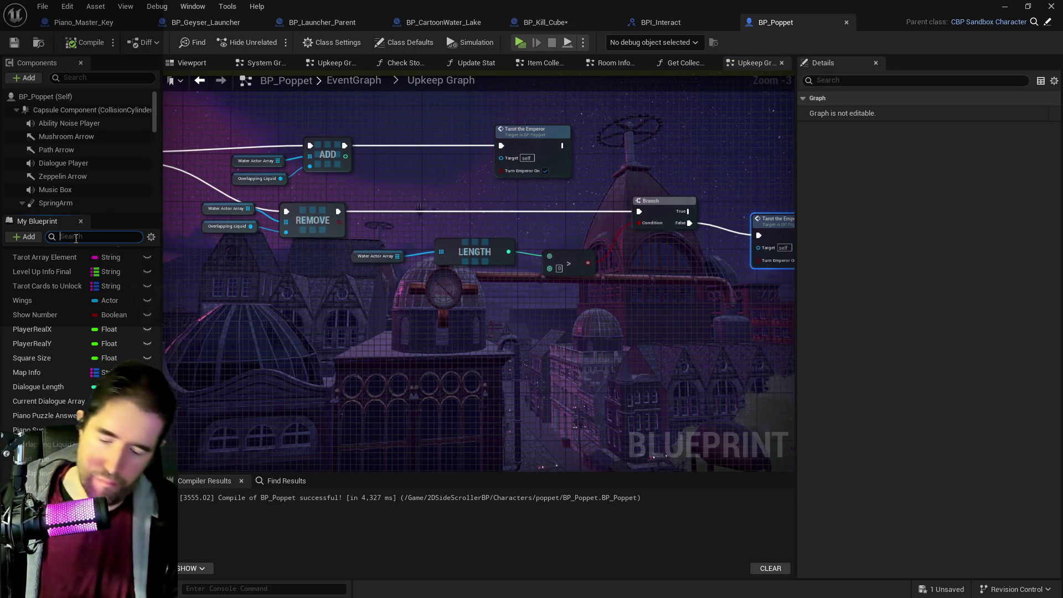
text(tarot the )
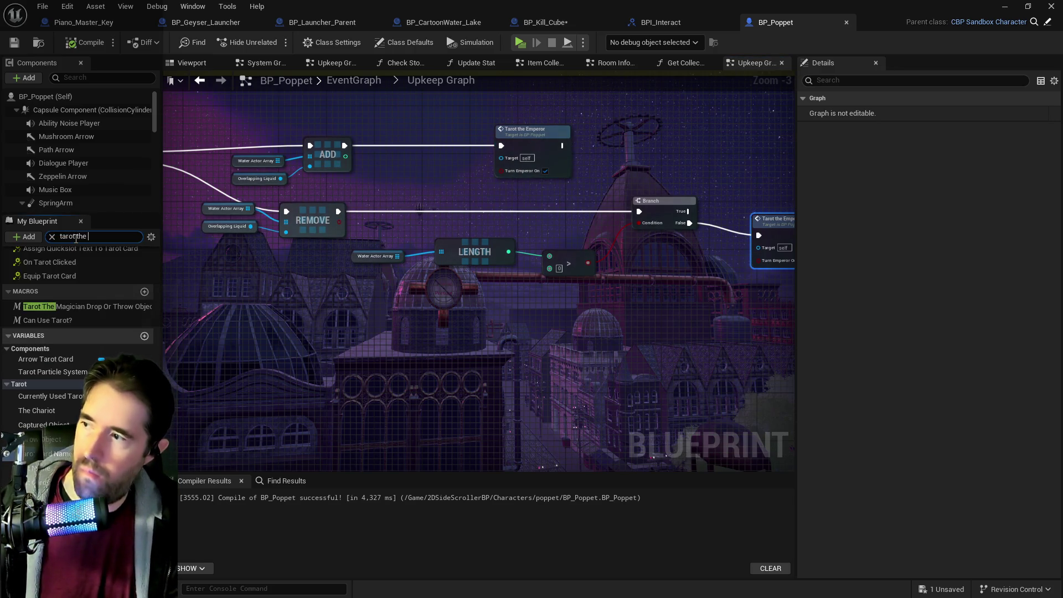
text(emper)
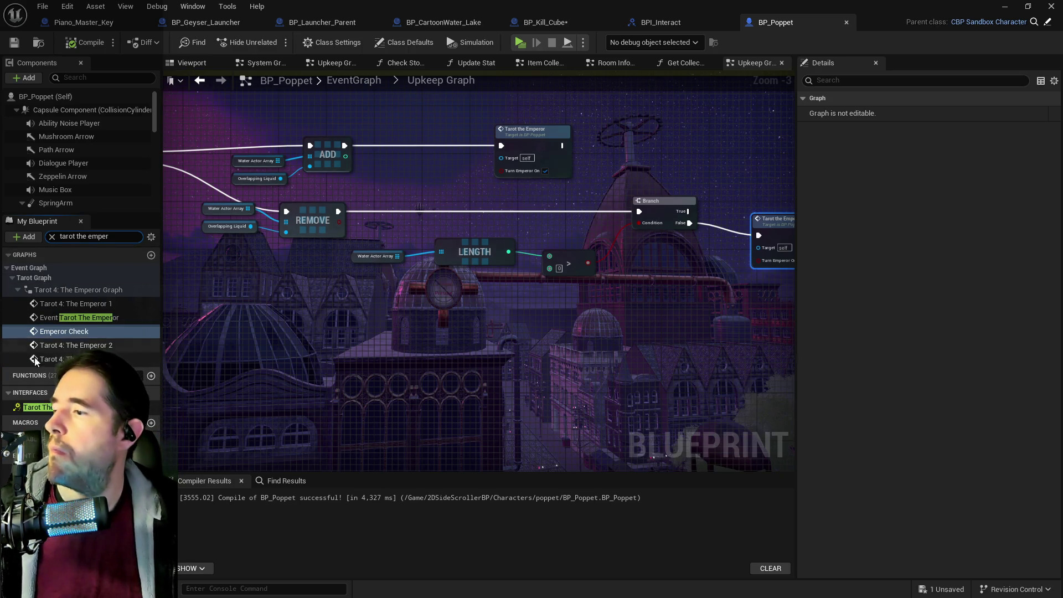
- Open the Tarot 4: The Emperor Graph and inspect Emperor Check, Deactivate and Emperor Niagara
double_click(81, 319)
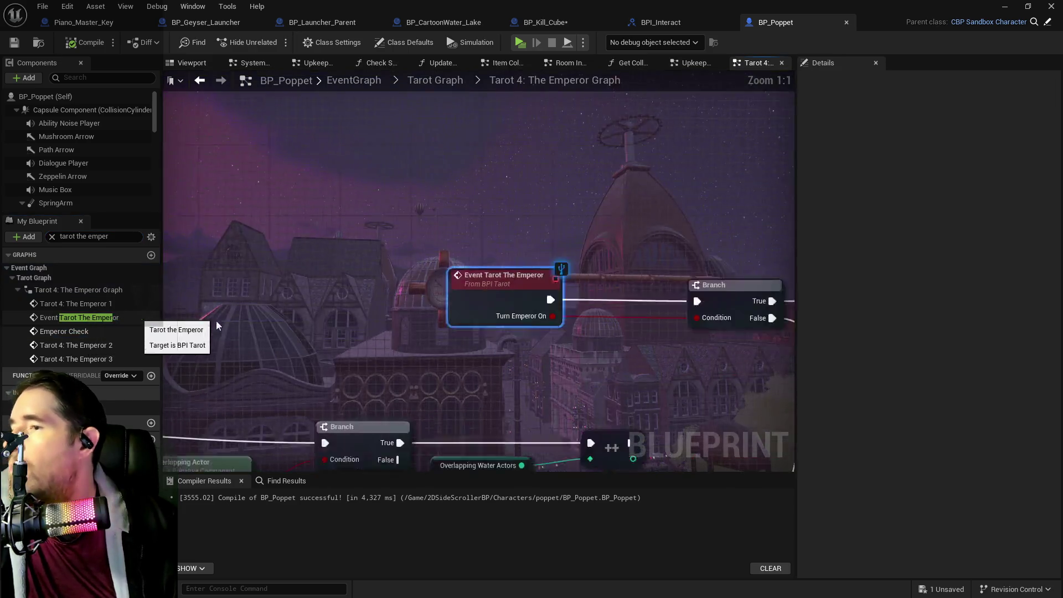
scroll(546, 330, down, 3)
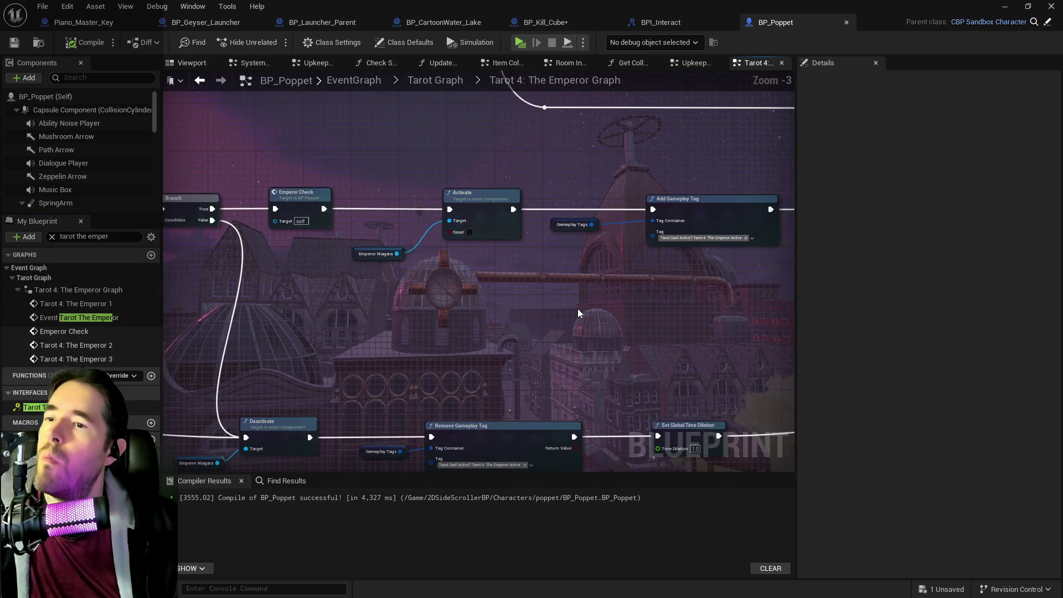
scroll(577, 314, down, 2)
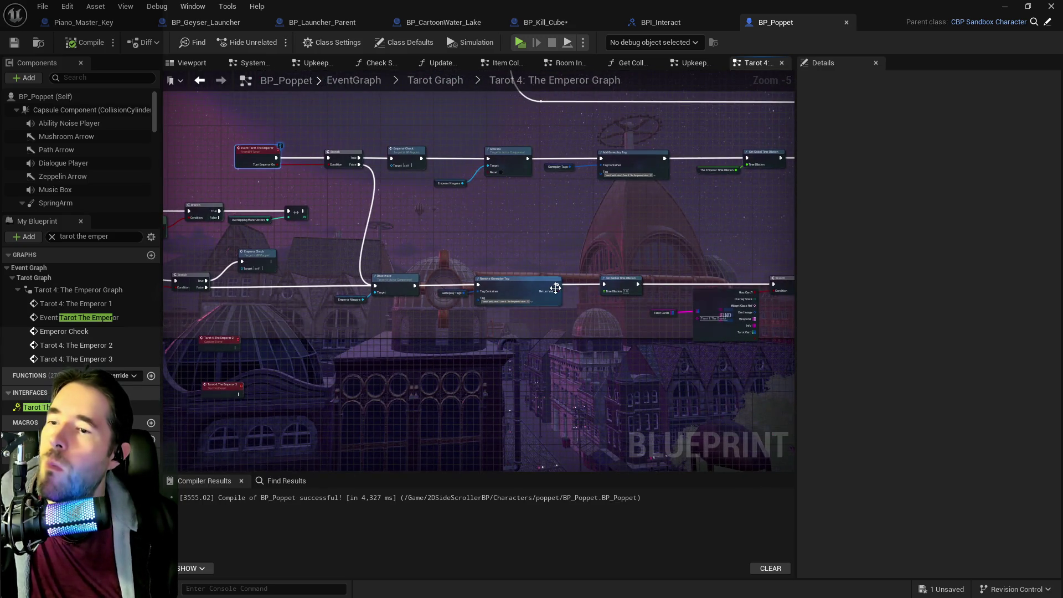
scroll(467, 255, up, 3)
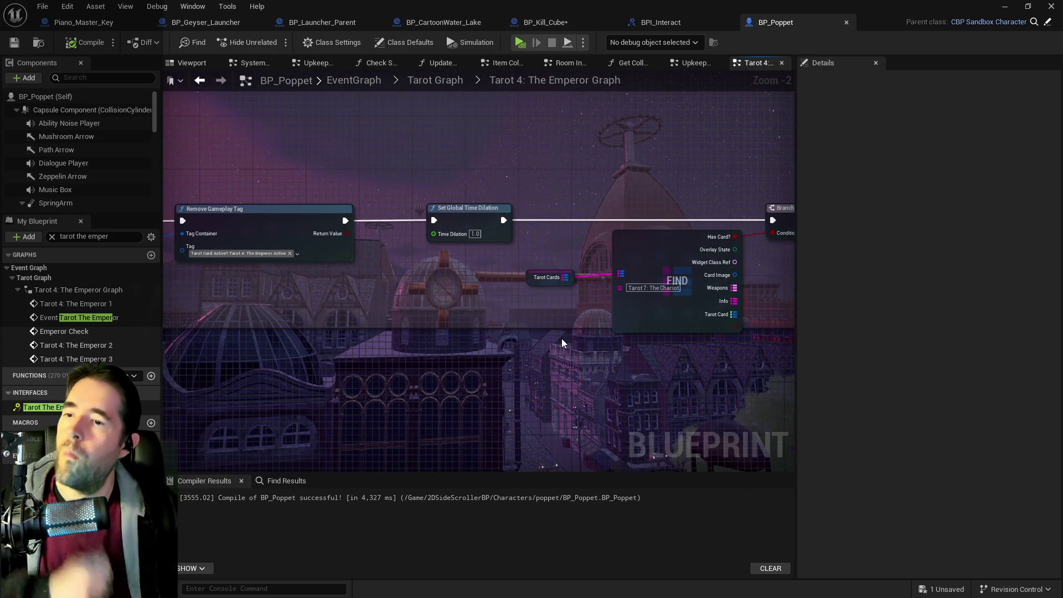
scroll(561, 338, down, 2)
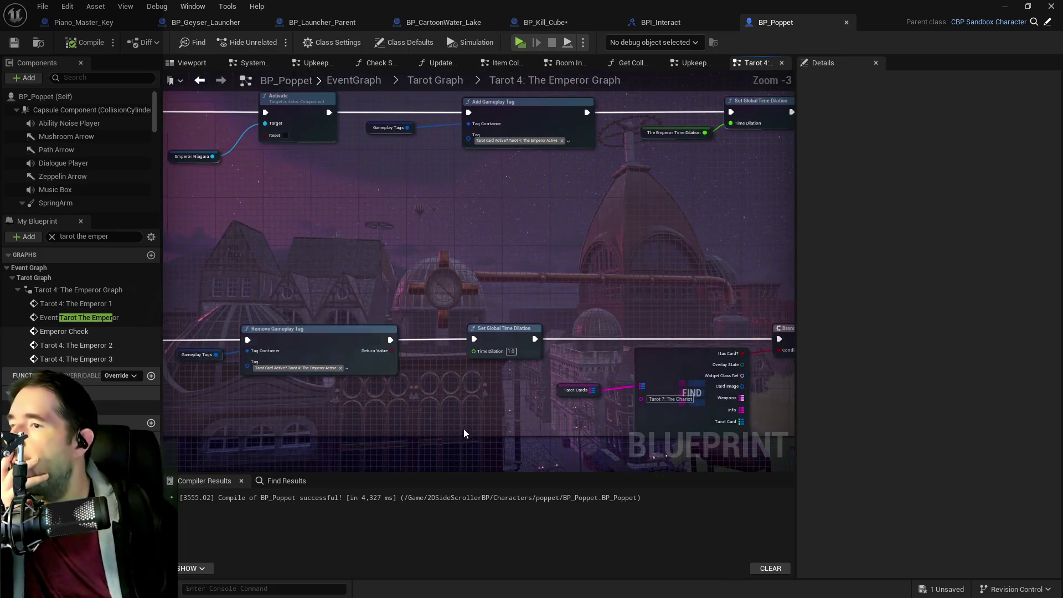
drag(474, 304, 506, 348)
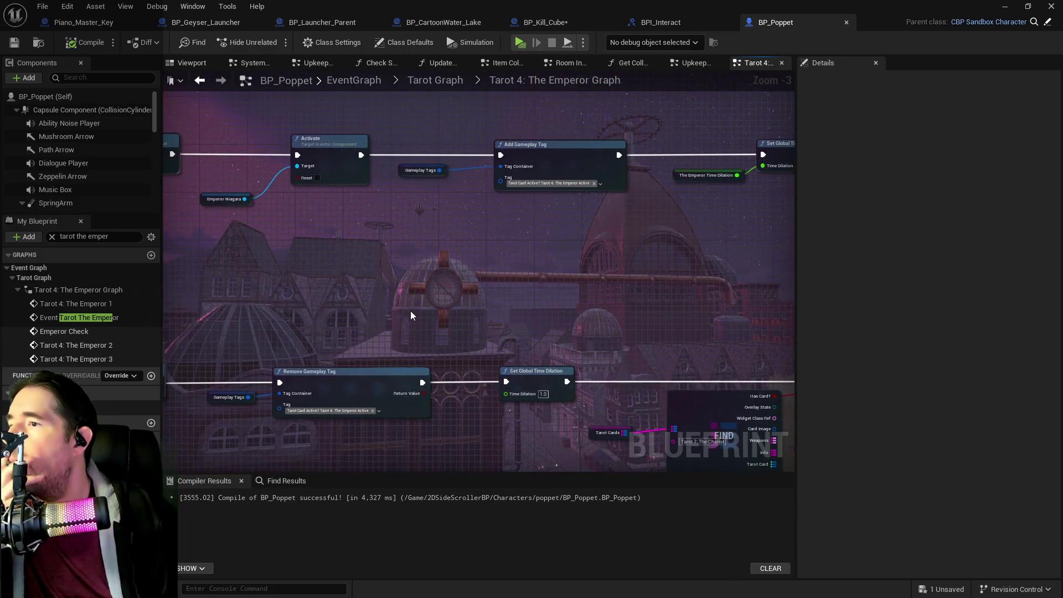
drag(426, 313, 567, 328)
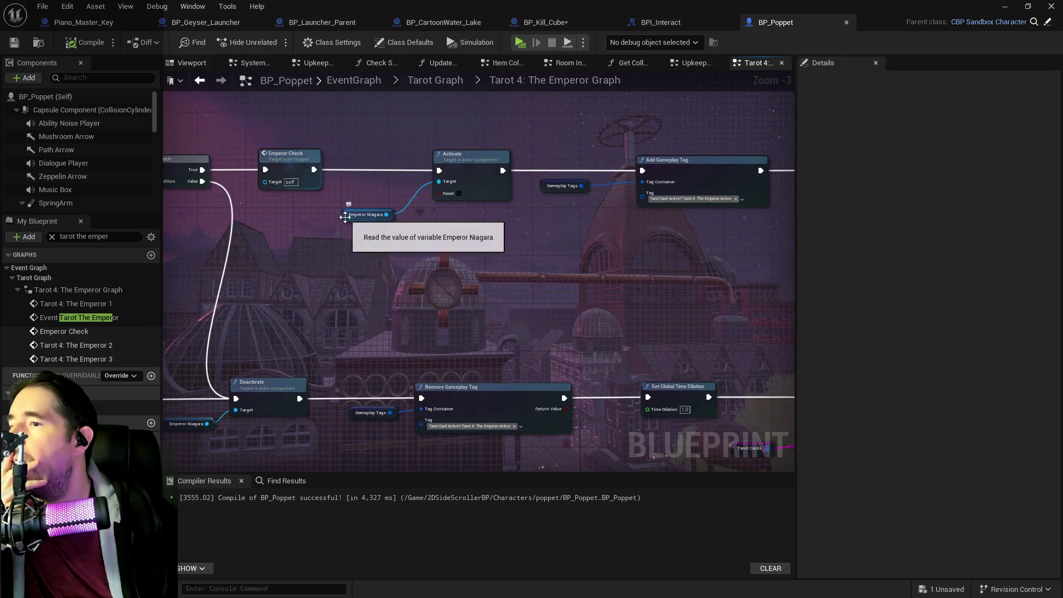
click(345, 217)
mouse_move(536, 284)
mouse_down()
mouse_move(292, 274)
mouse_move(507, 270)
mouse_up()
scroll(292, 280, down, 2)
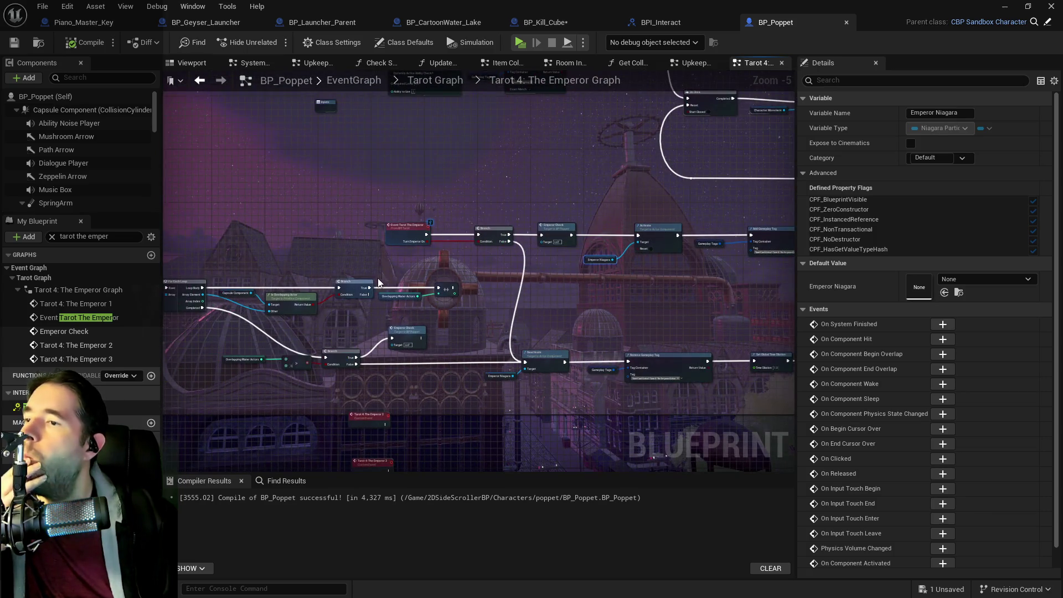
drag(378, 278, 600, 224)
drag(435, 254, 495, 240)
scroll(477, 251, up, 2)
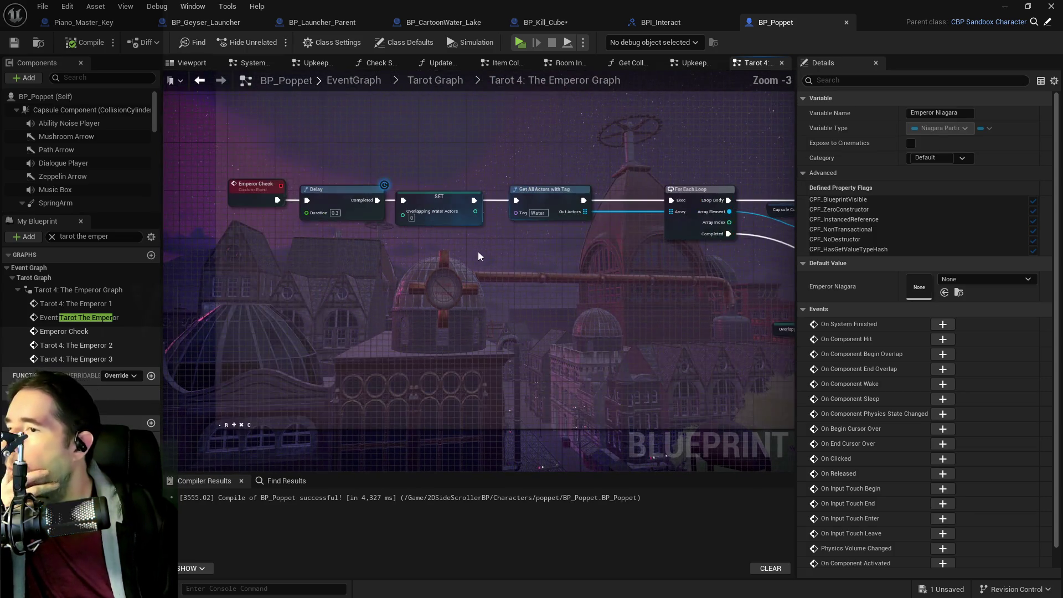
- Survey the Is Overlapping Actor, For Each Loop, Delay, Get All Actors and Activate nodes
drag(594, 301, 328, 281)
mouse_move(714, 310)
mouse_down()
mouse_move(581, 299)
mouse_move(547, 315)
mouse_move(426, 281)
mouse_up()
drag(500, 303, 577, 331)
drag(386, 338, 556, 333)
drag(280, 302, 593, 298)
scroll(590, 301, down, 2)
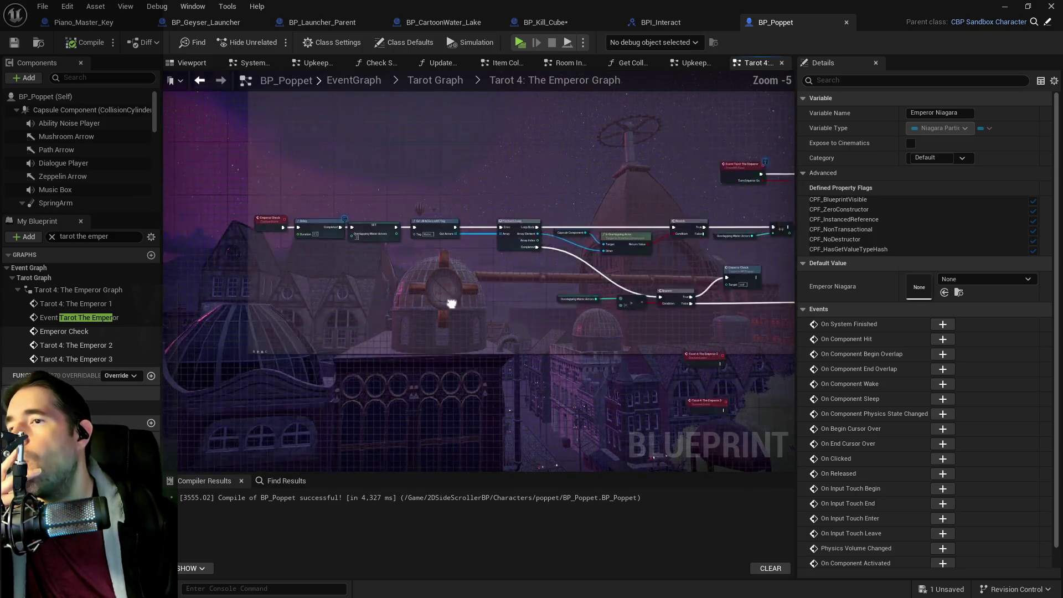
drag(635, 252, 325, 234)
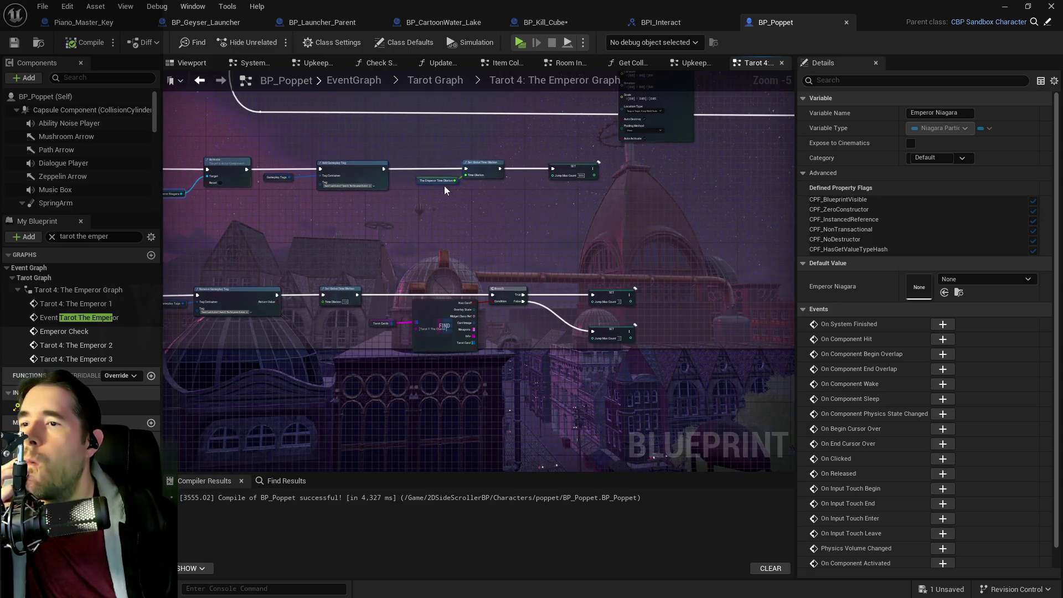
scroll(444, 185, up, 2)
mouse_move(332, 245)
mouse_down()
mouse_move(621, 232)
mouse_move(719, 256)
mouse_up()
scroll(657, 265, down, 1)
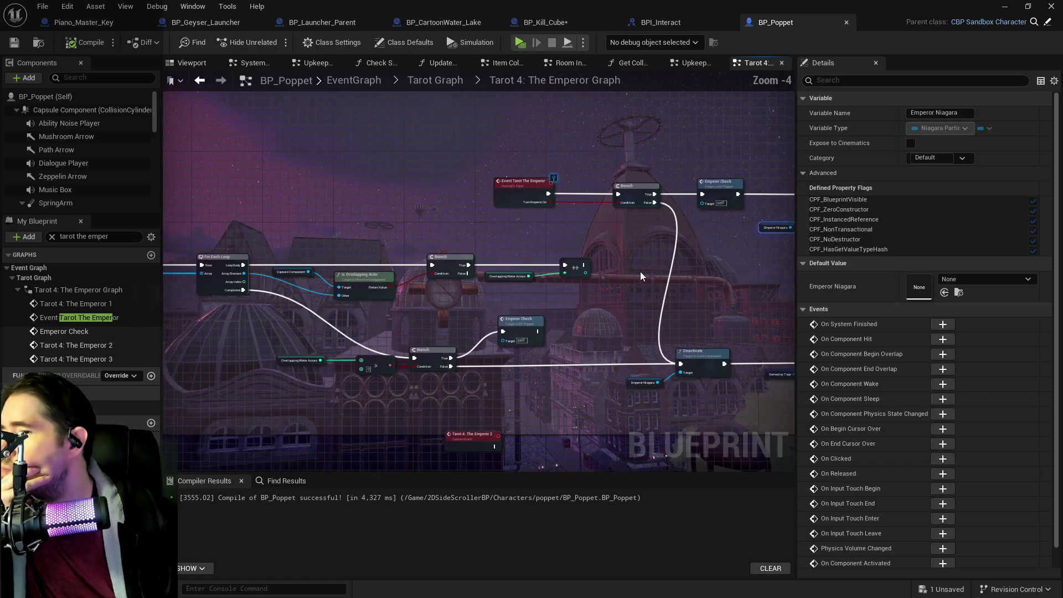
drag(640, 271, 786, 221)
mouse_move(421, 267)
mouse_down()
mouse_move(525, 241)
mouse_move(384, 227)
mouse_move(321, 203)
mouse_up()
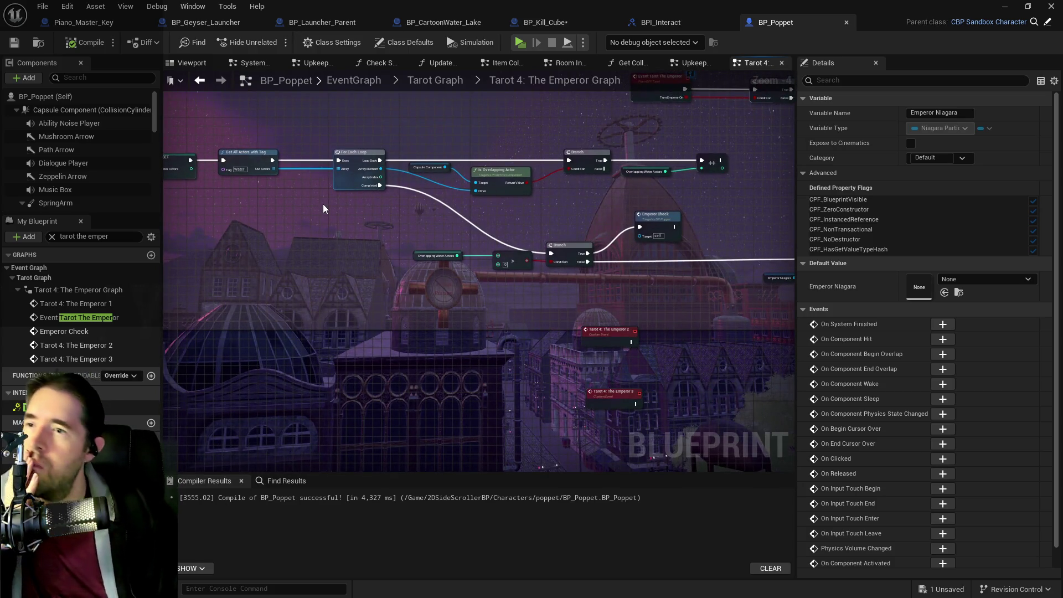
scroll(589, 208, up, 2)
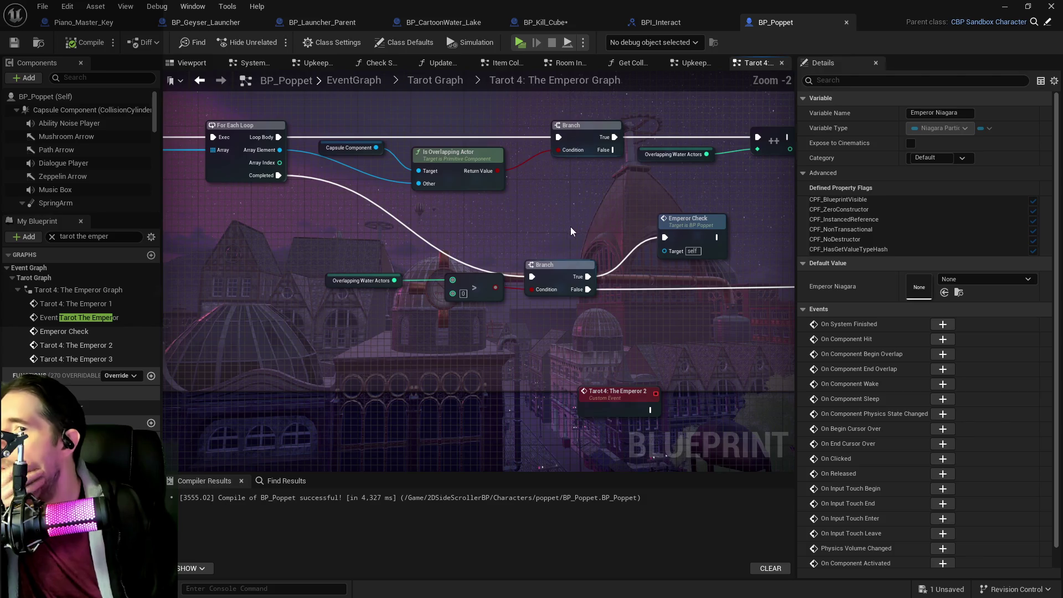
scroll(510, 238, down, 1)
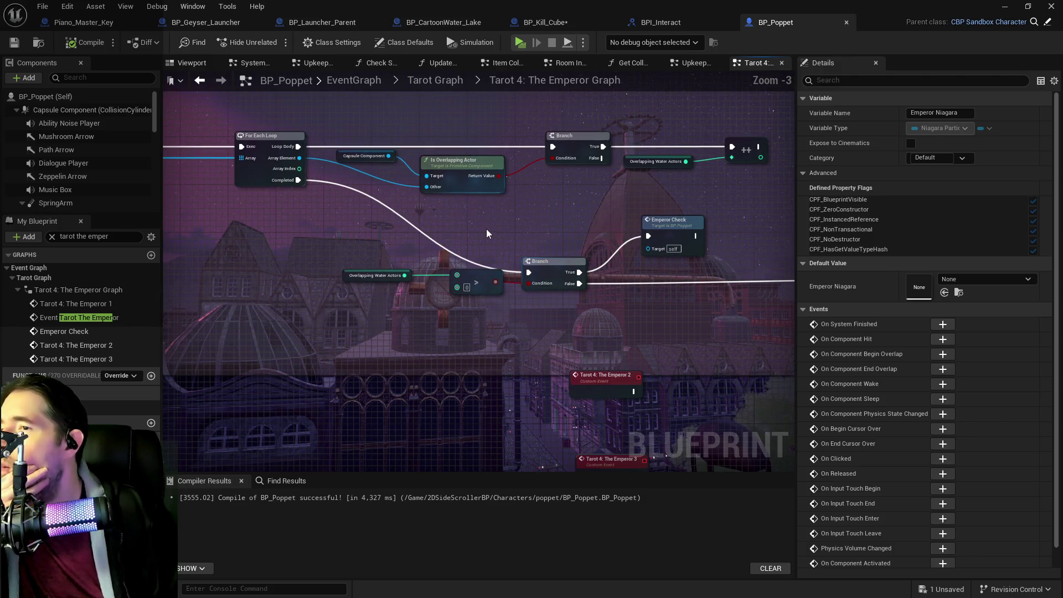
drag(483, 232, 410, 223)
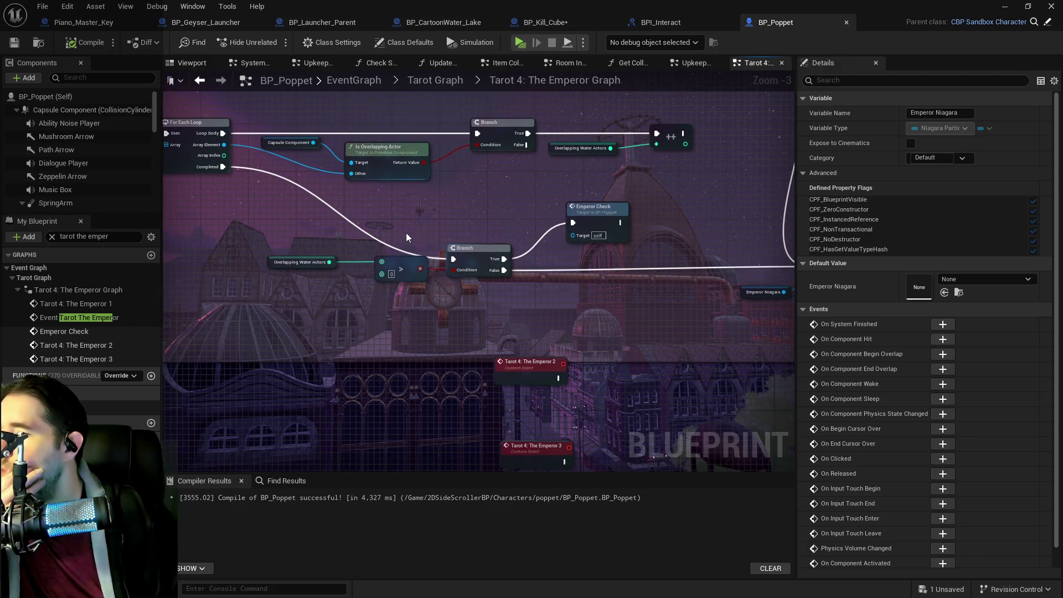